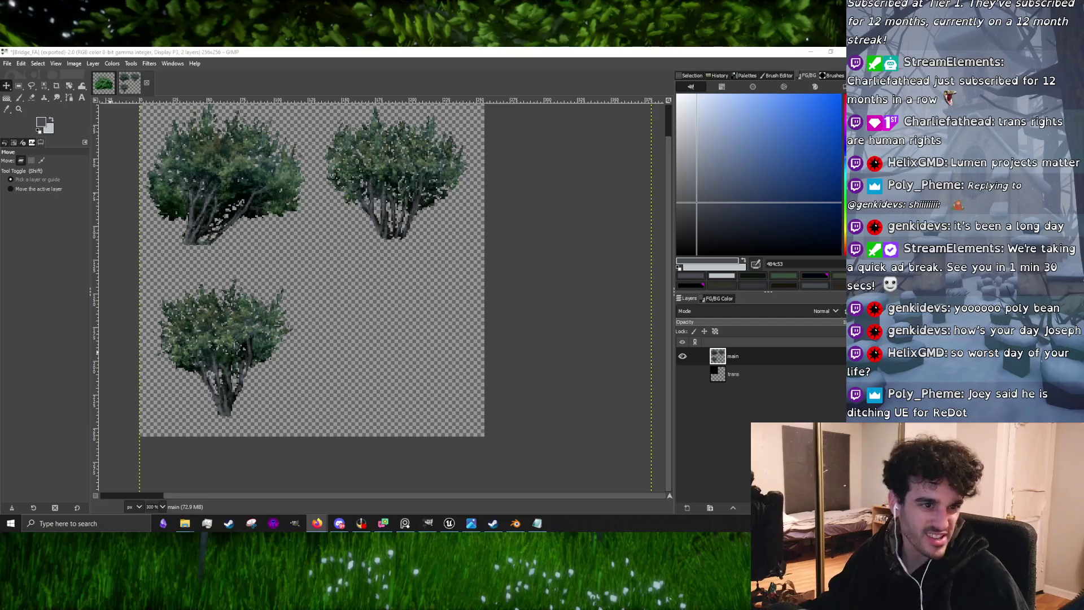
Switch to Firefox, select the Yummy generated frames comment, then minimize the browser
key(alt+Tab)
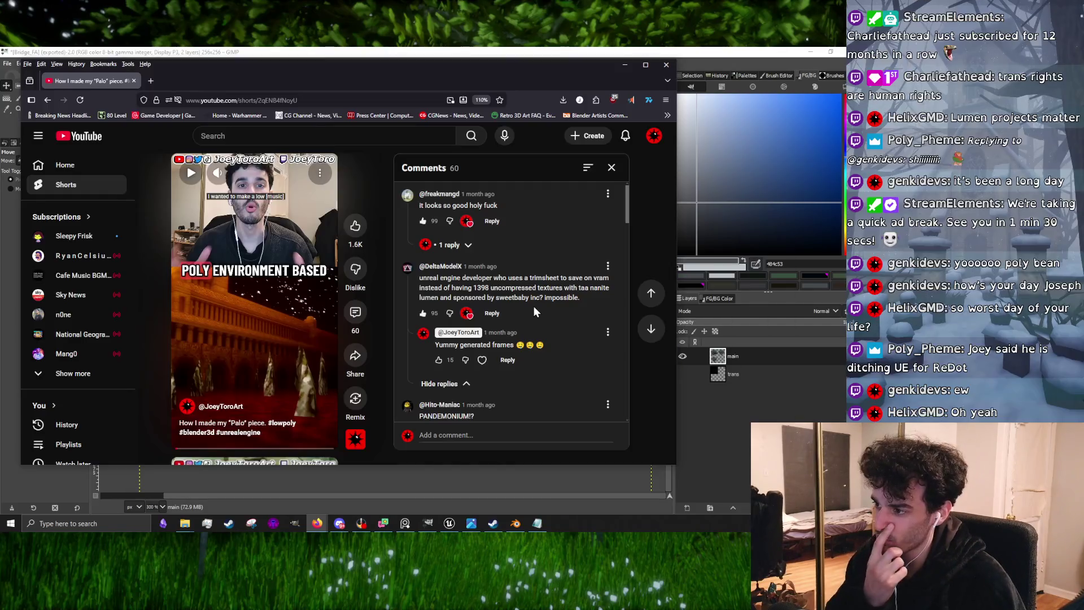
triple_click(478, 343)
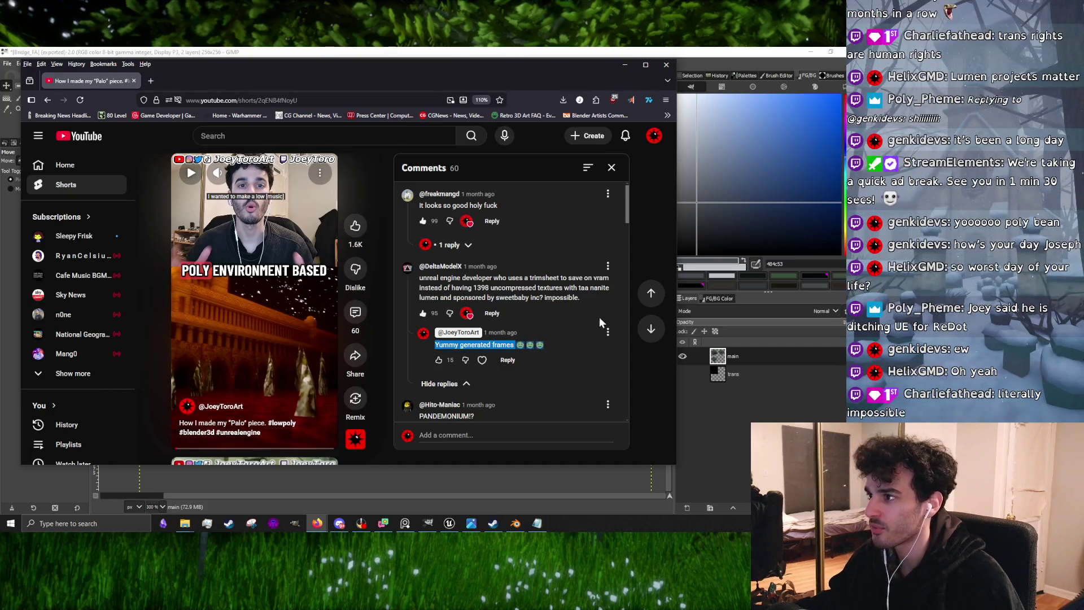
click(625, 65)
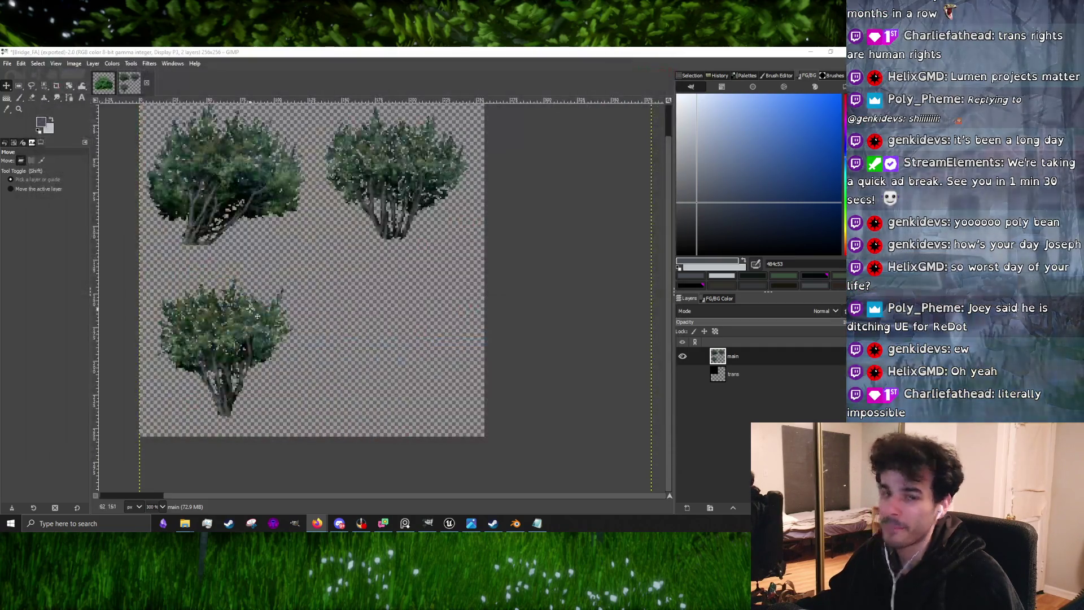
Bring the Unreal Editor with the dojo level to the front from the taskbar
click(515, 523)
click(516, 524)
click(450, 523)
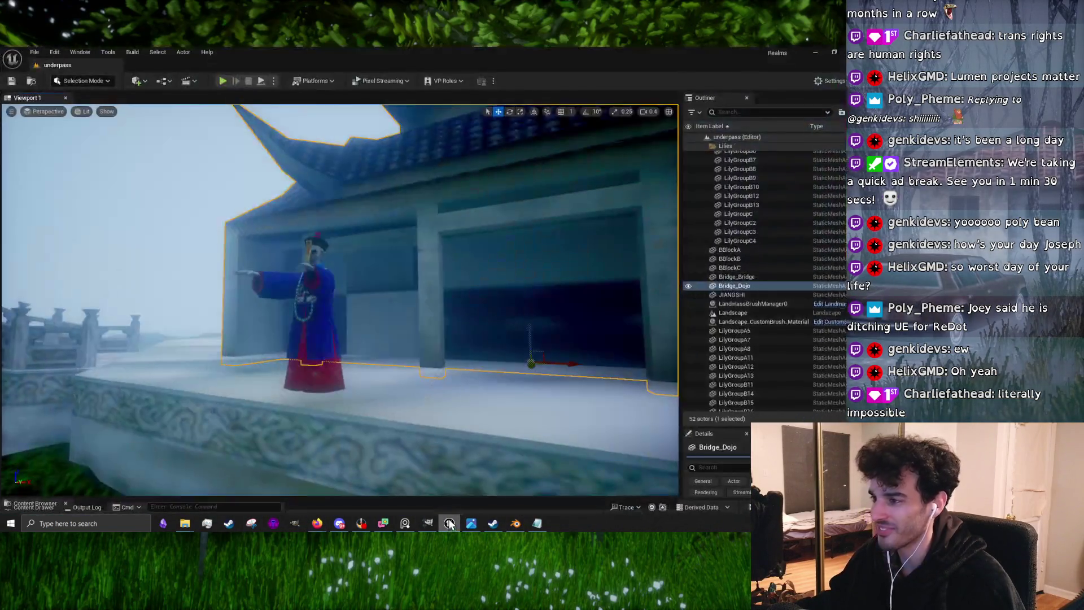
Play-test the underpass level, walking through it with W, then stop and minimize the editor
drag(383, 257, 345, 220)
drag(236, 186, 235, 184)
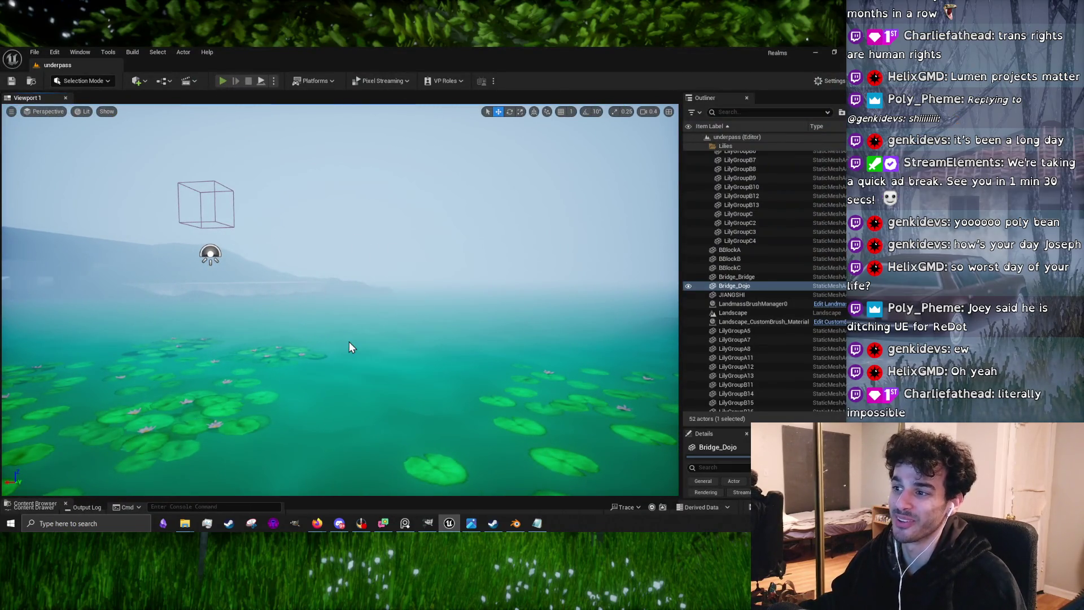
key(alt+p)
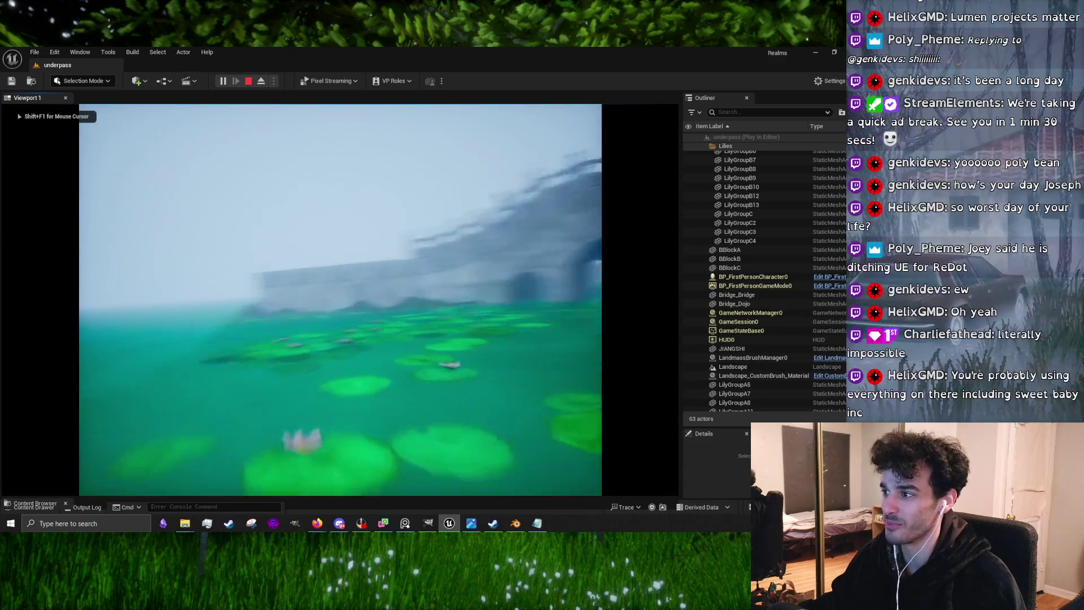
key(w)
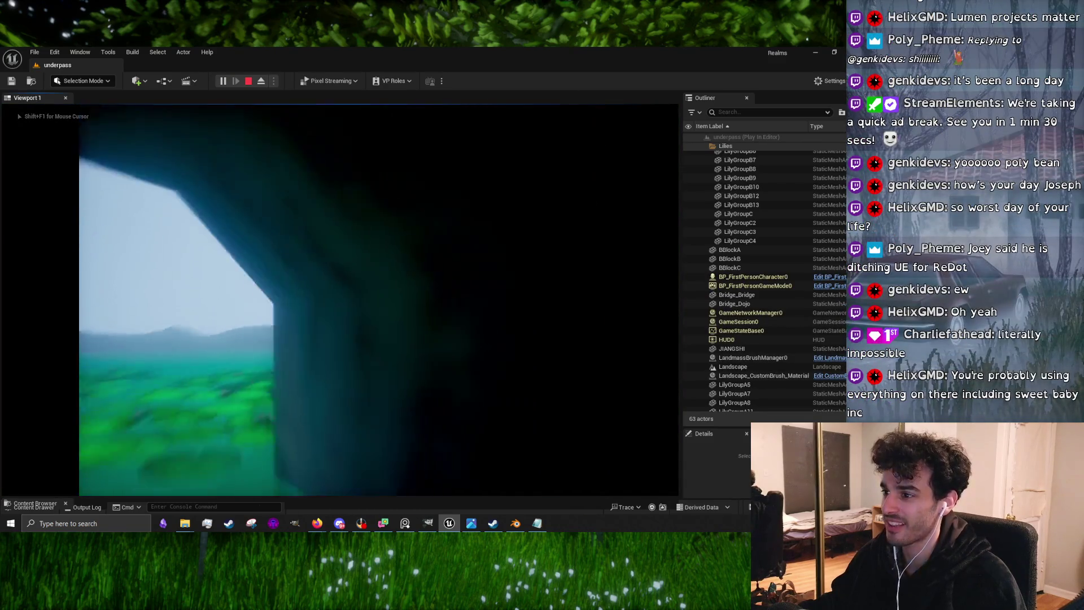
key(w)
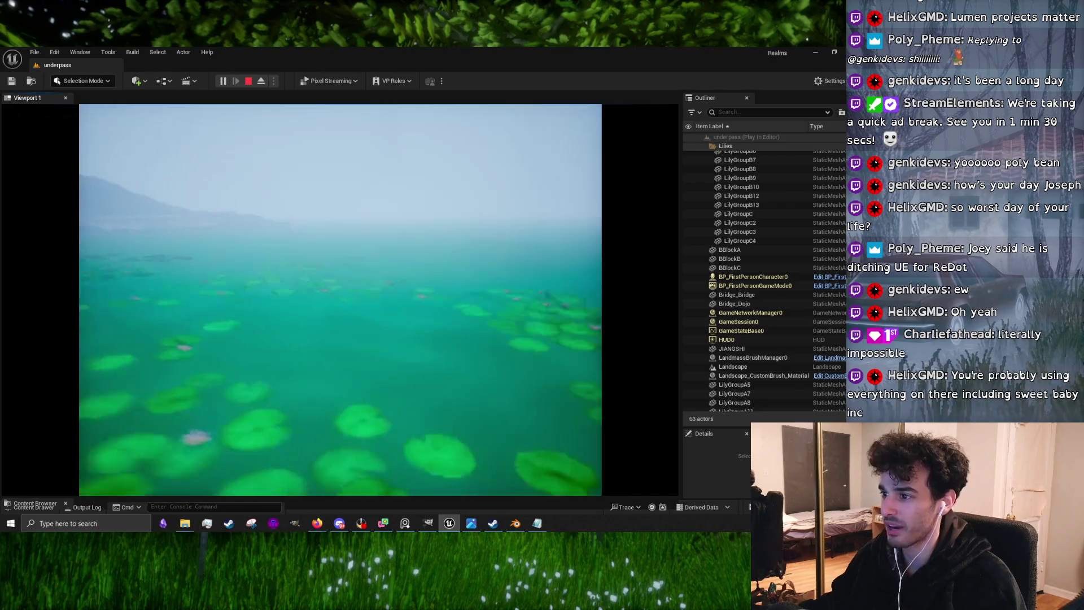
key(Escape)
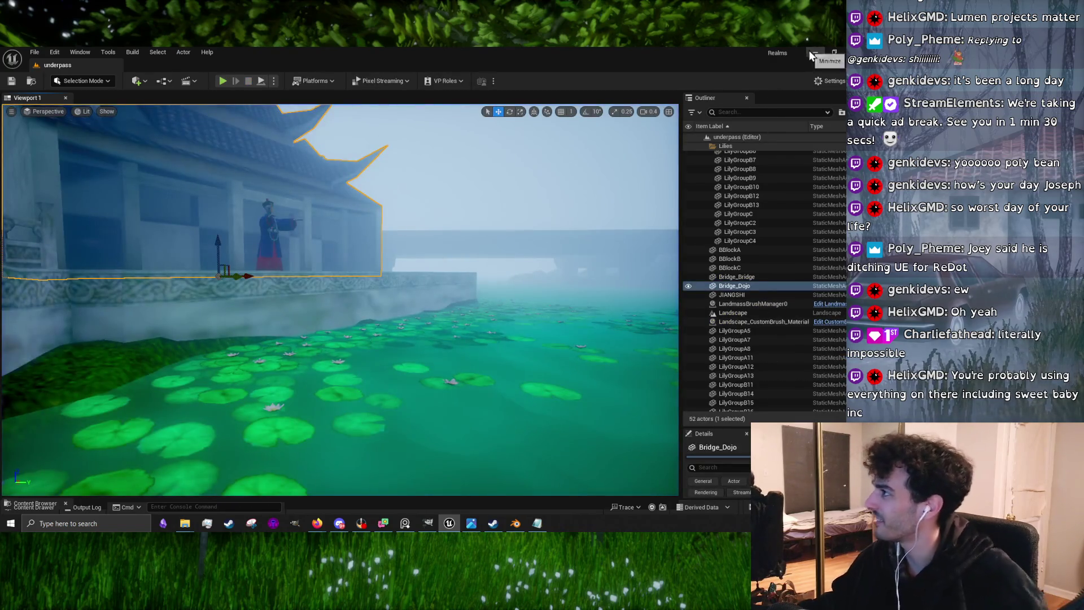
click(813, 55)
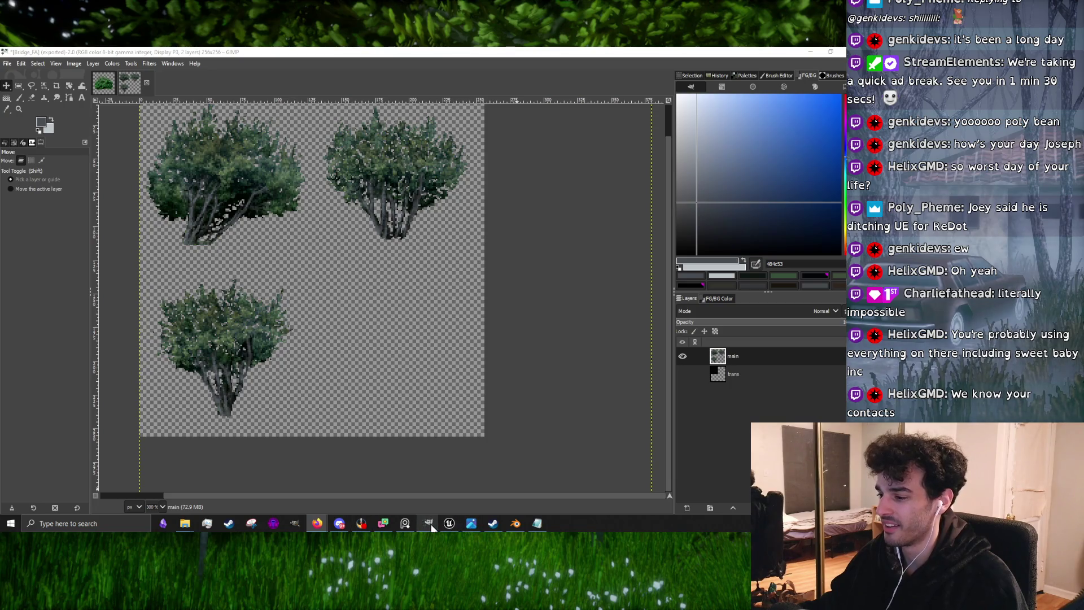
Load Bridge_FA.png into the bush card's Image Texture node, then enter Edit Mode on the plane
mouse_move(428, 524)
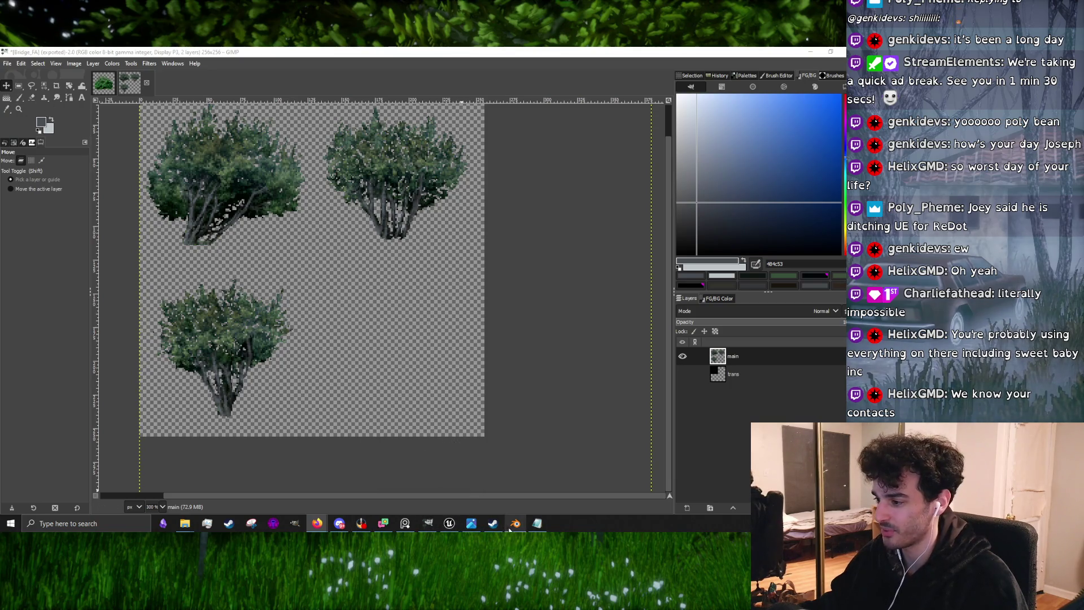
click(512, 526)
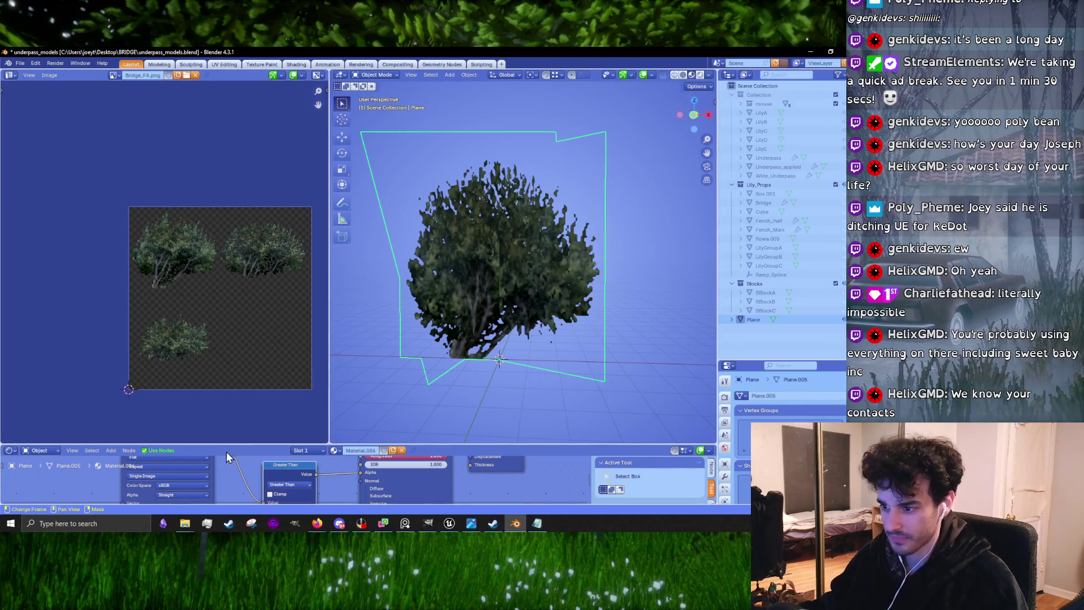
drag(243, 445, 243, 351)
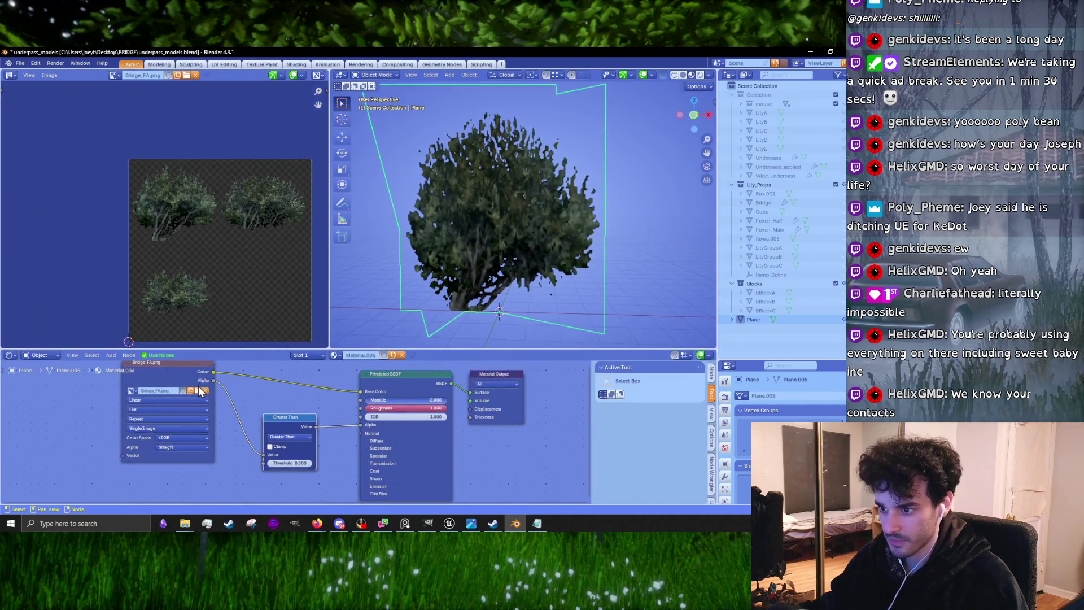
click(201, 390)
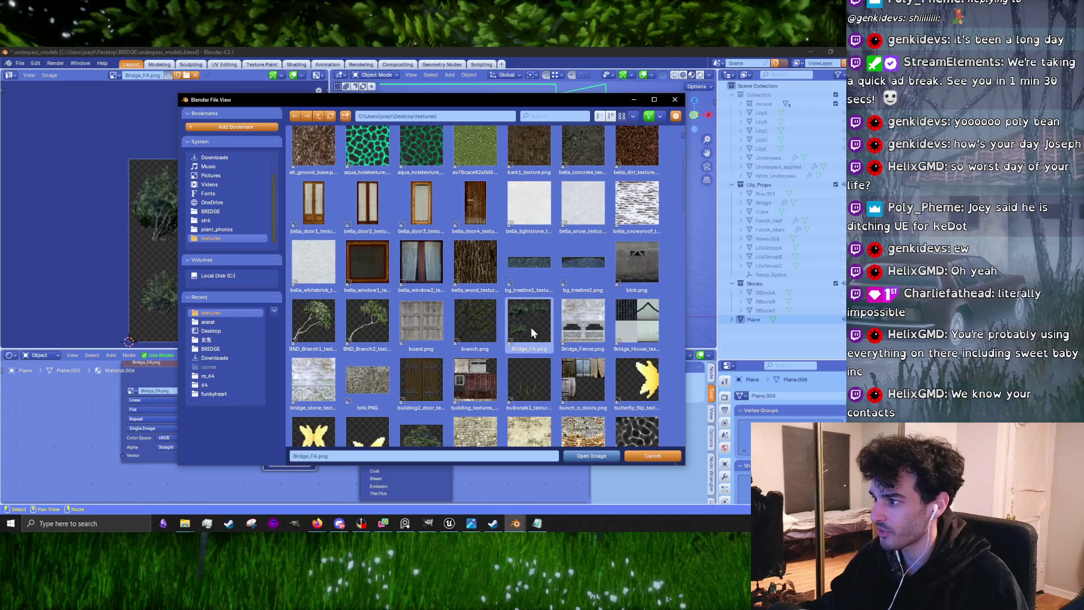
click(588, 456)
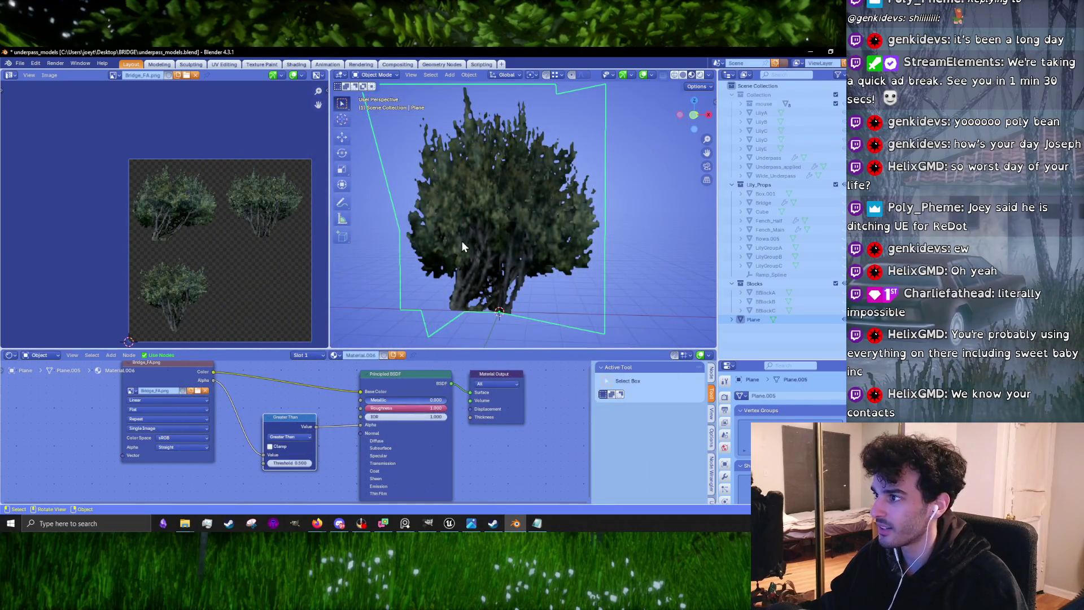
key(Tab)
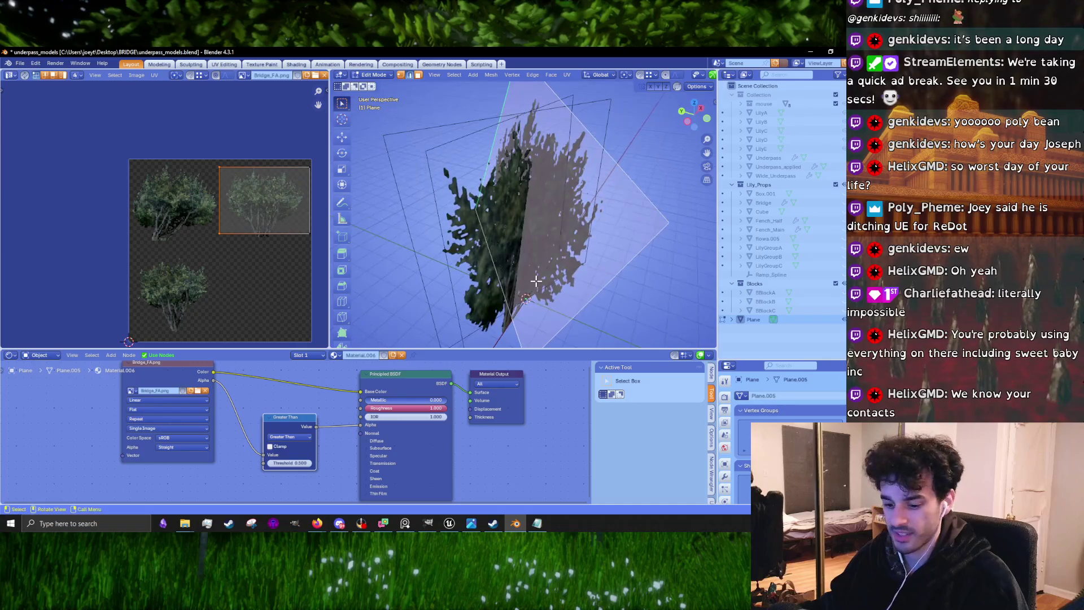
Re-unwrap the bush card plane's UVs with its whole mesh selected
key(u)
click(535, 294)
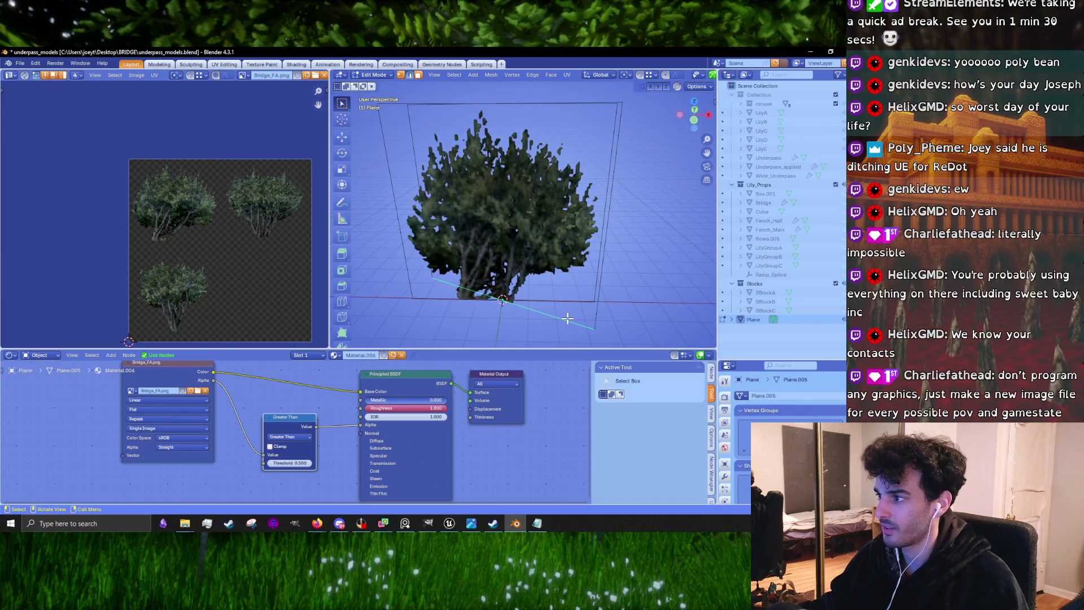
key(a)
key(u)
click(567, 319)
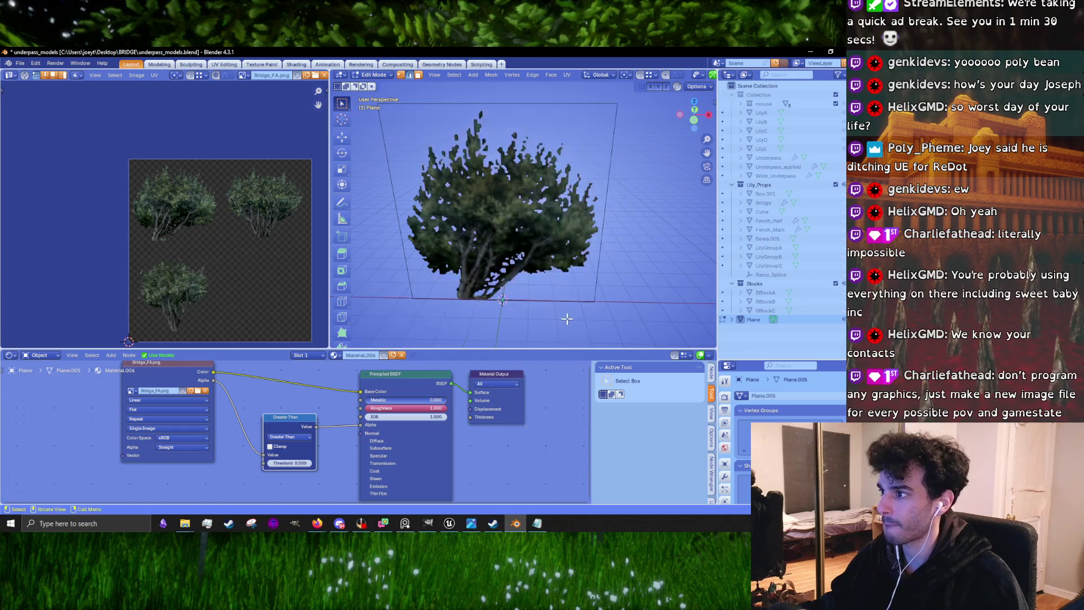
drag(555, 277, 517, 287)
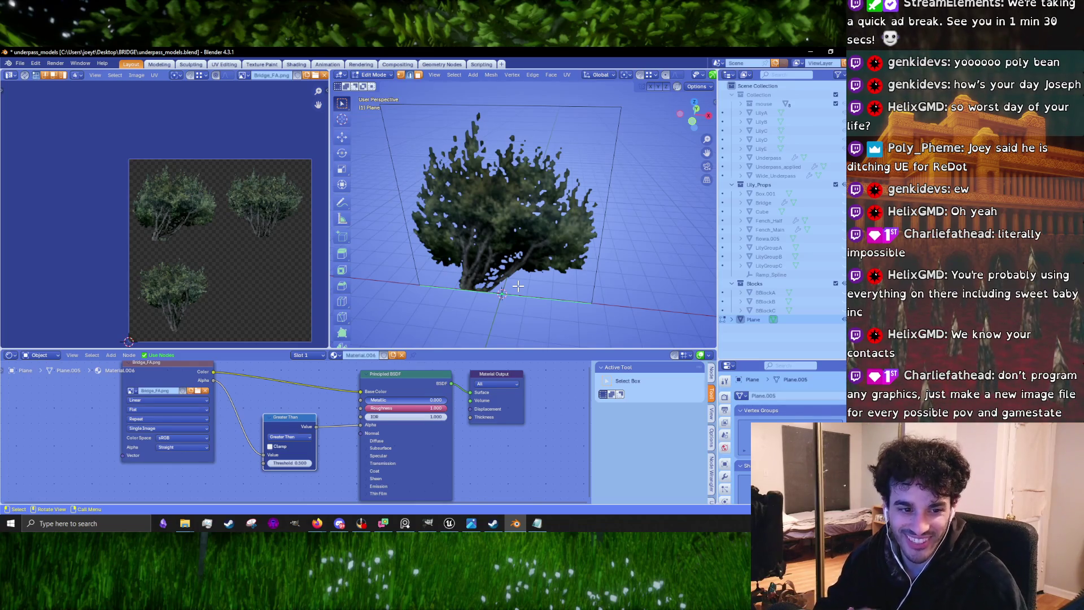
Duplicate the linked card in place and rotate the copy about -80° on Z
key(l)
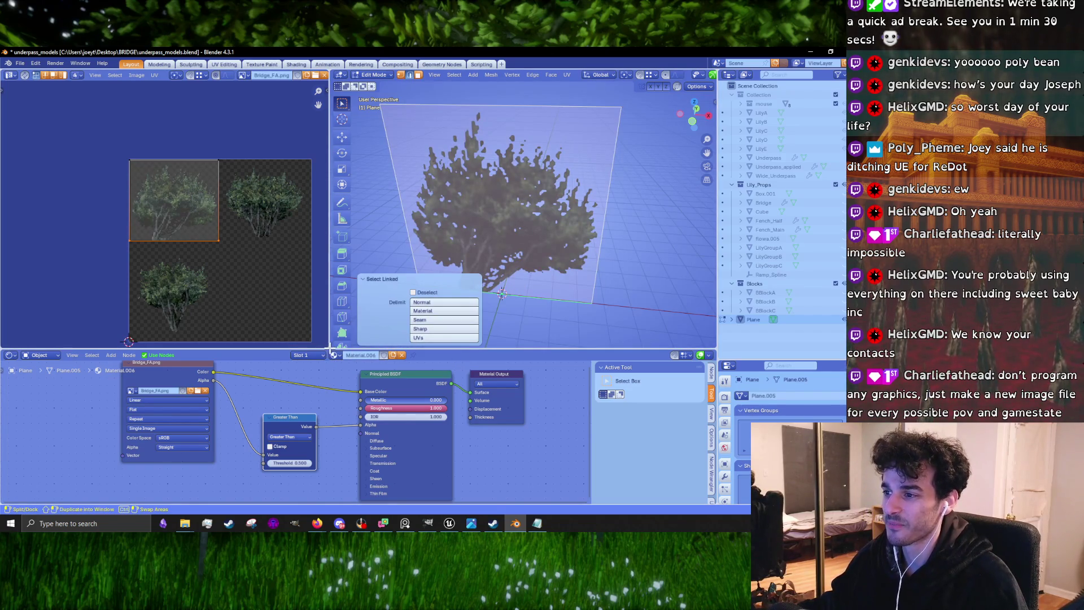
mouse_move(330, 347)
mouse_down()
mouse_move(342, 460)
mouse_move(280, 426)
mouse_move(98, 427)
mouse_up()
scroll(339, 351, down, 5)
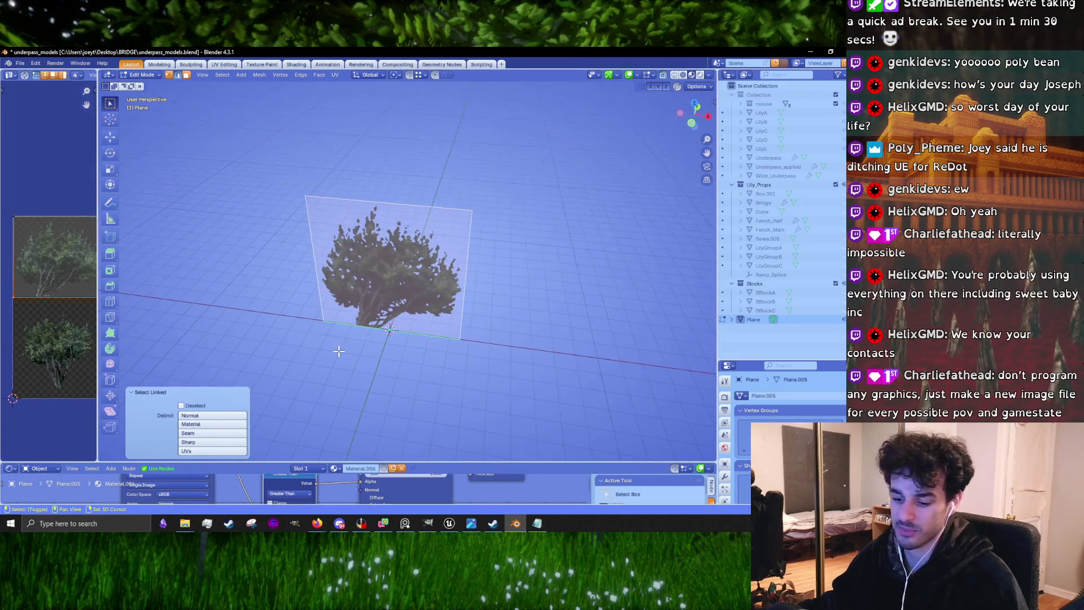
key(shift+d)
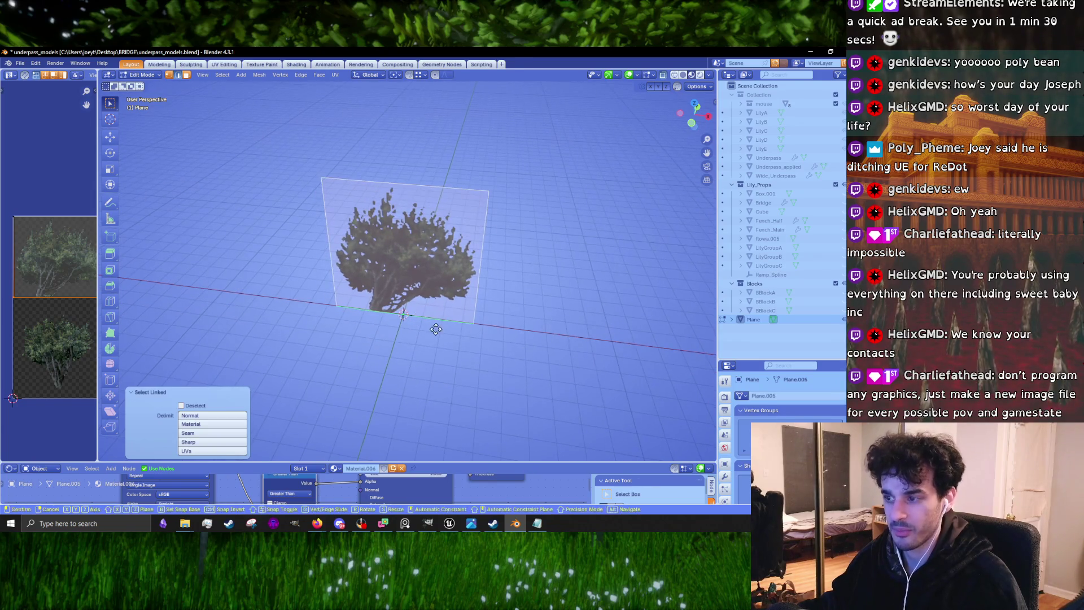
right_click(453, 332)
key(r)
key(z)
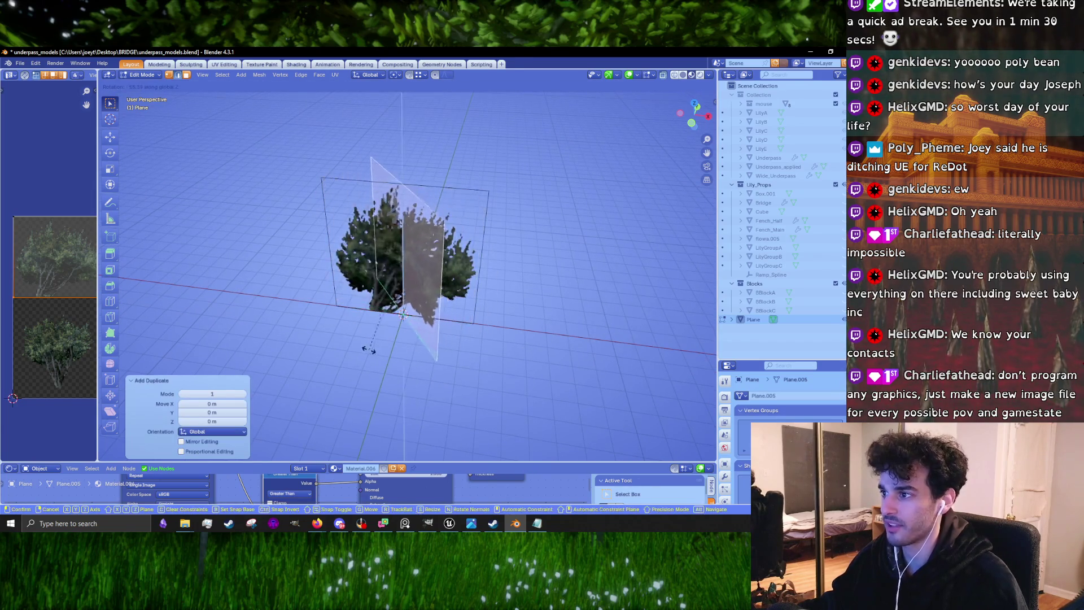
click(302, 350)
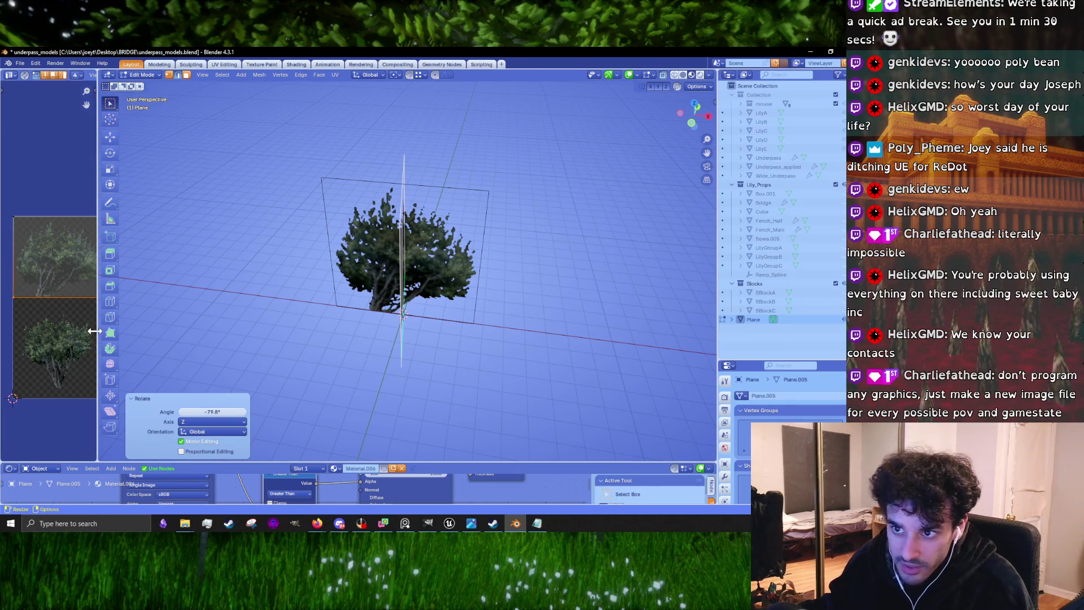
drag(97, 332, 217, 332)
Slide the card's UV island horizontally across the atlas toward the bush
key(a)
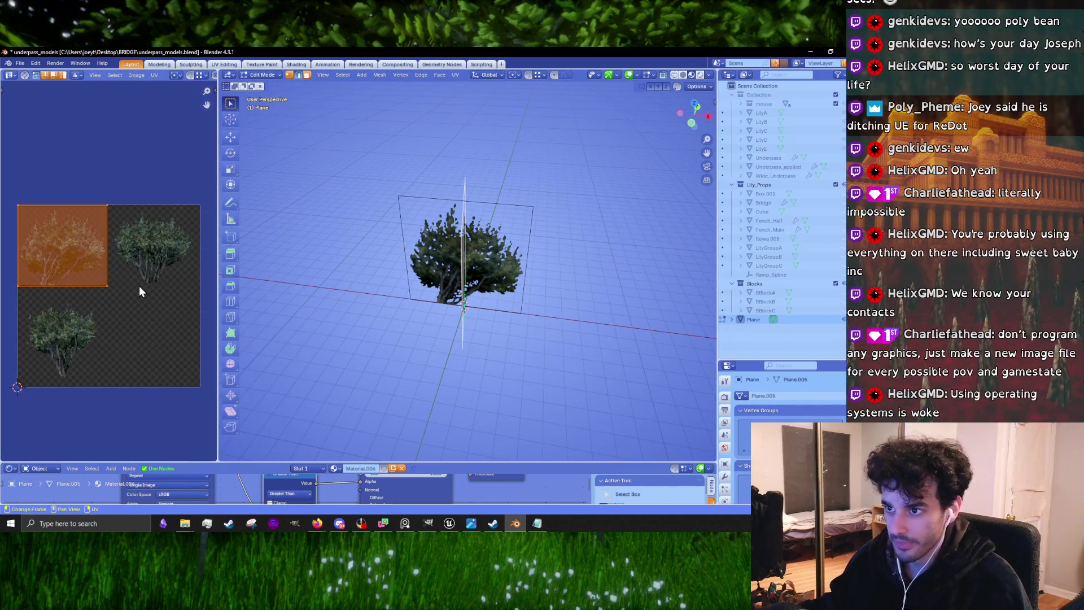
key(g)
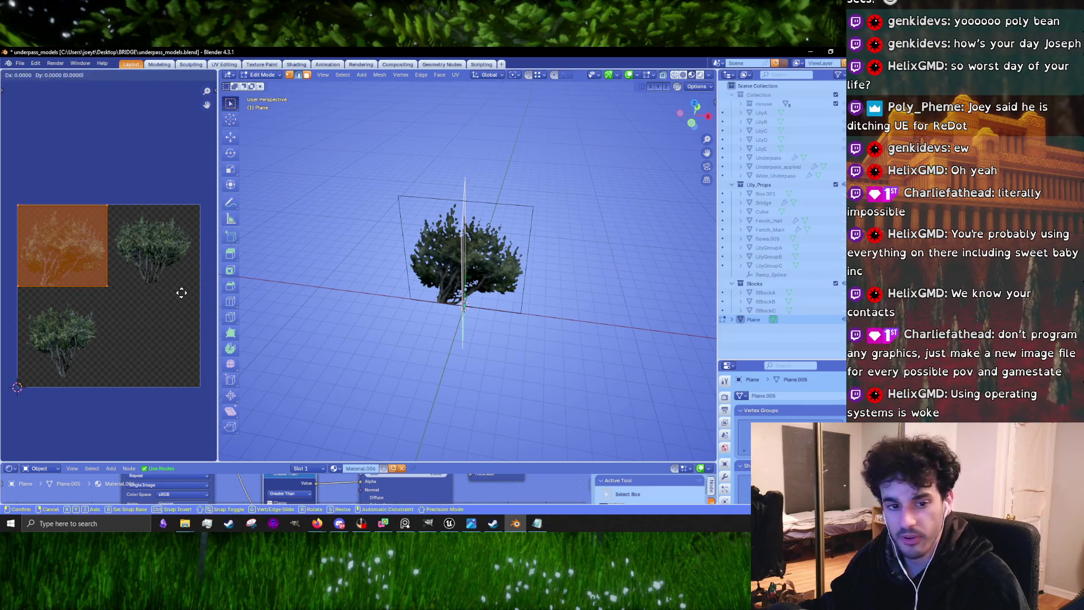
key(x)
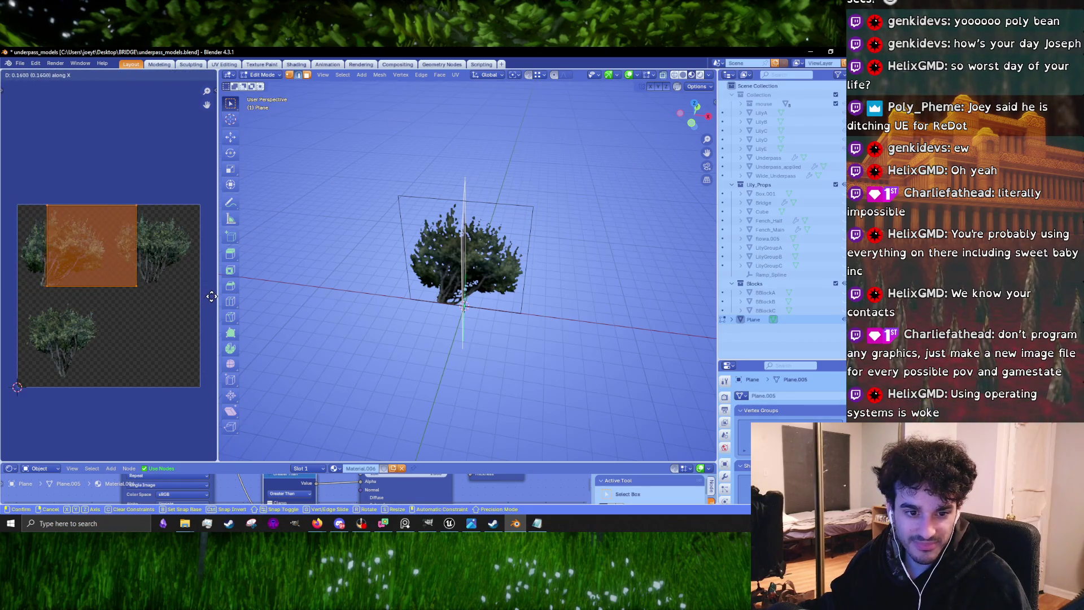
click(19, 296)
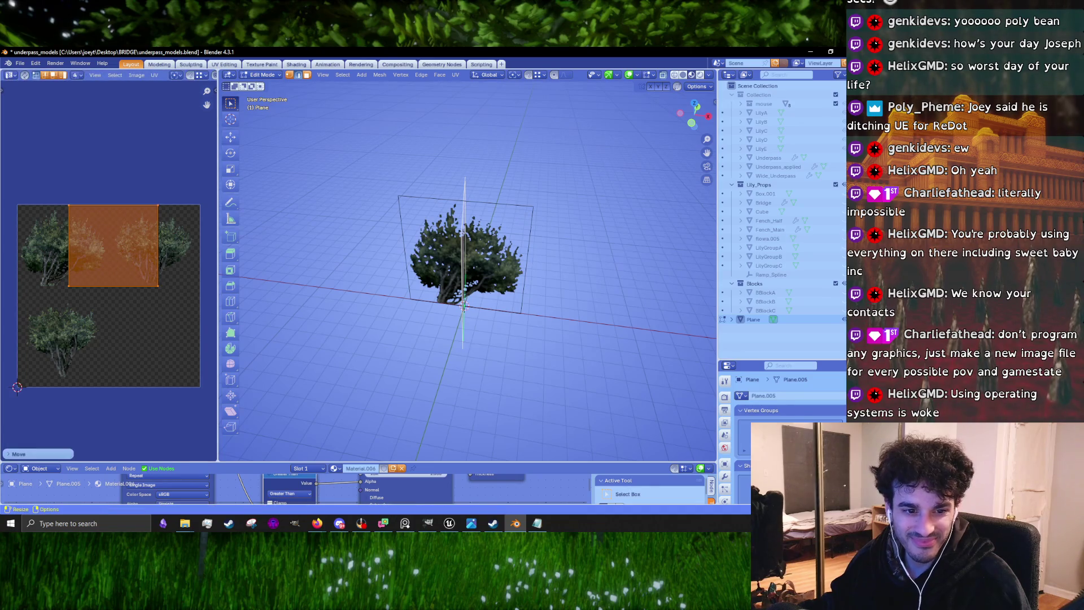
scroll(171, 251, up, 4)
scroll(172, 254, down, 2)
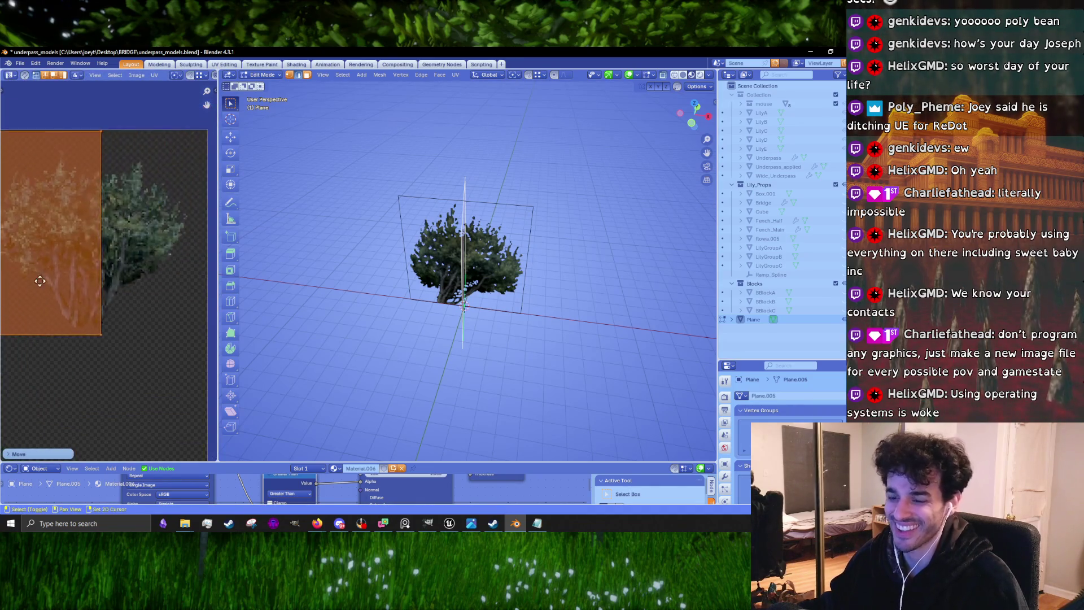
key(g)
key(x)
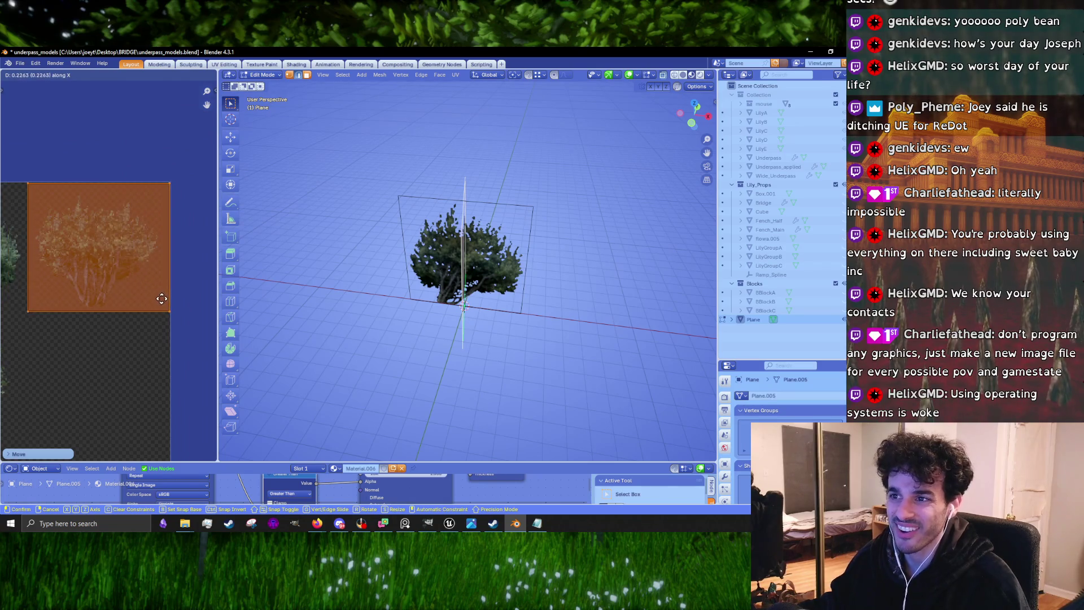
click(160, 299)
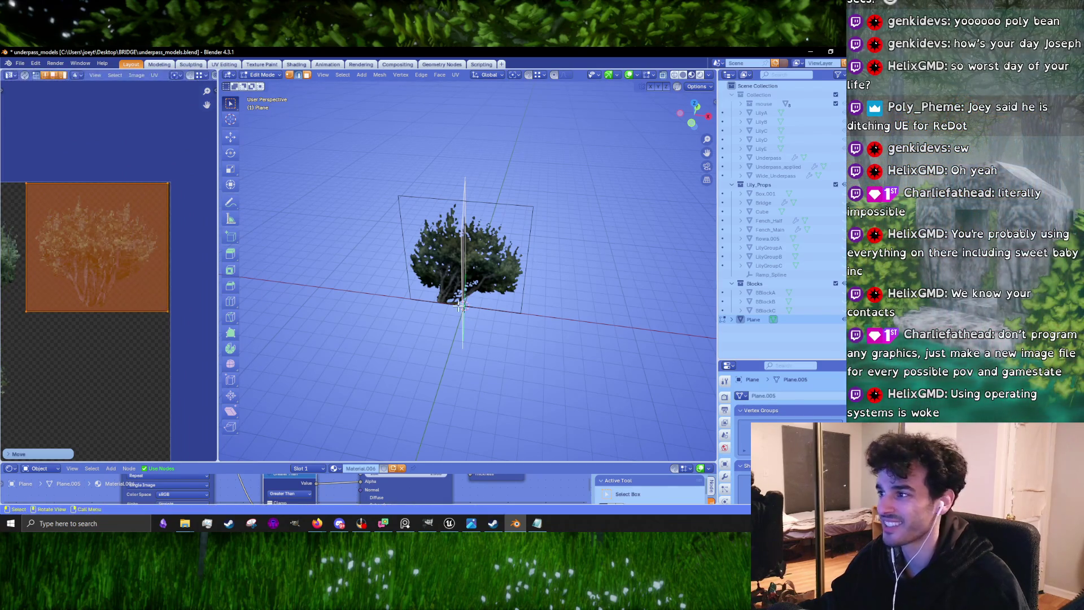
Pull the UV island's right edge horizontally in toward the bush
mouse_move(452, 310)
mouse_down()
mouse_move(383, 310)
mouse_move(314, 284)
mouse_move(388, 308)
mouse_up()
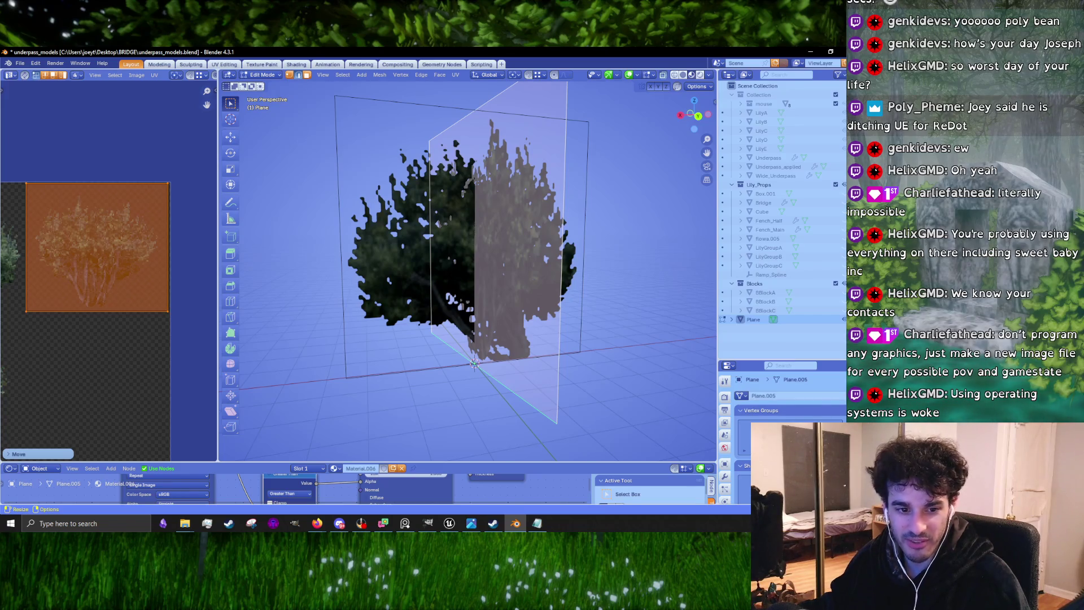
key(KP_1)
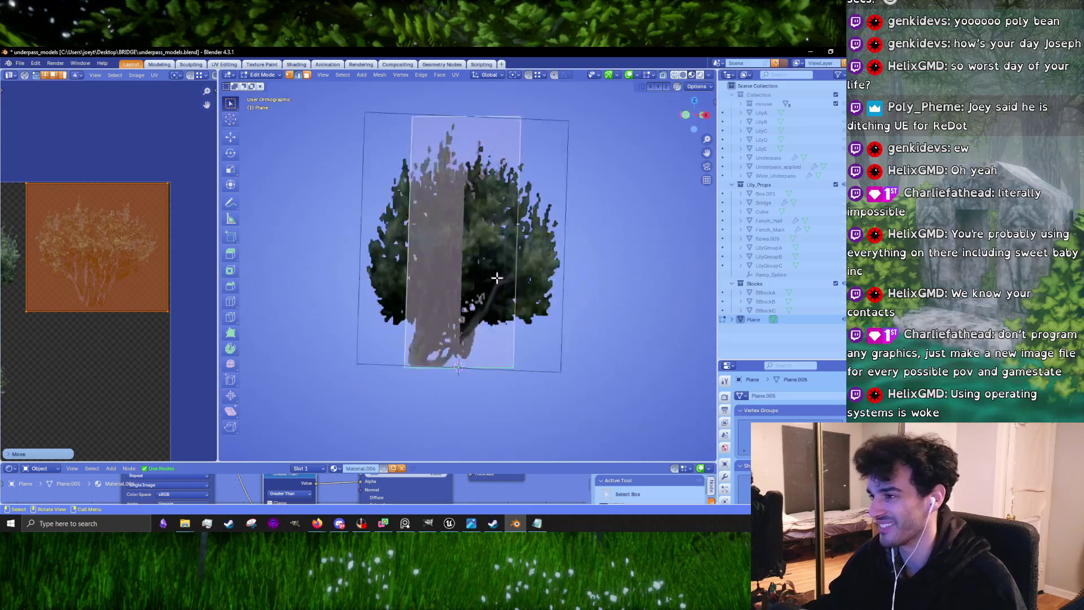
mouse_move(522, 272)
mouse_down()
mouse_move(508, 288)
mouse_move(548, 271)
mouse_up()
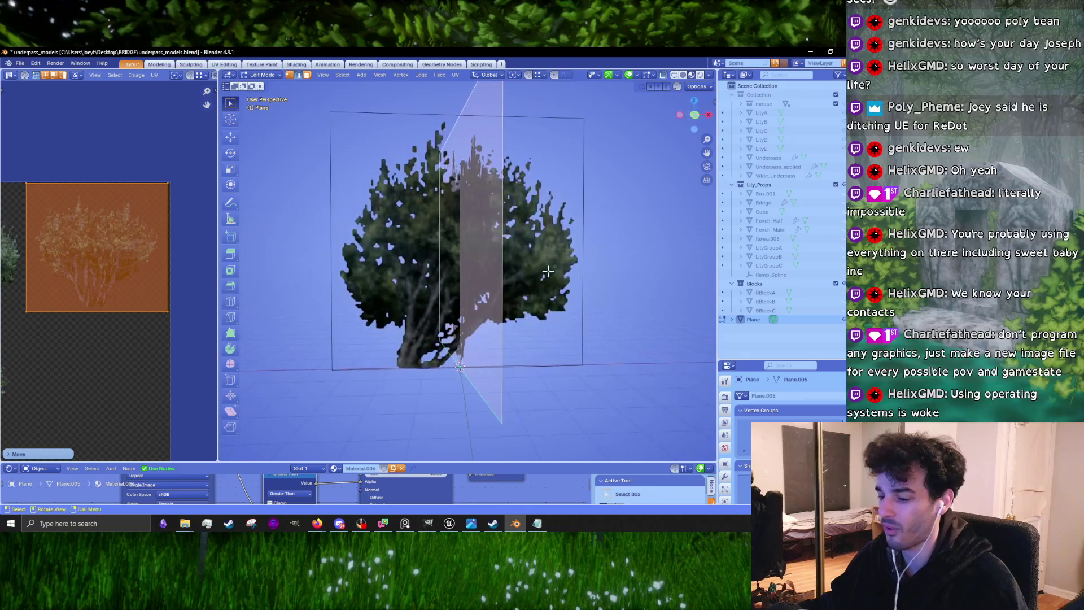
scroll(136, 279, up, 3)
scroll(138, 279, down, 2)
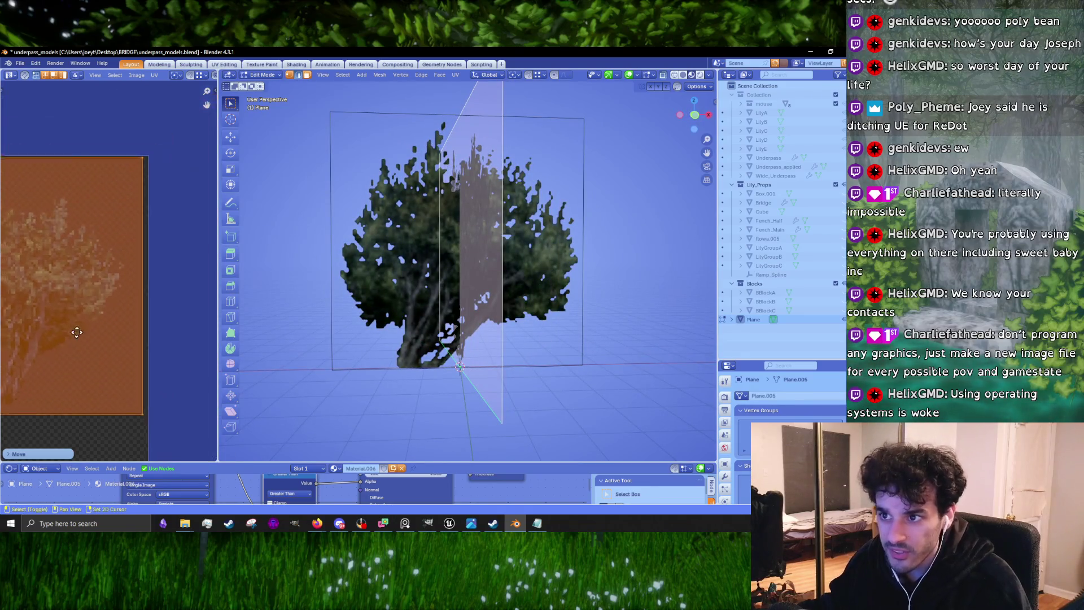
drag(148, 383, 126, 209)
key(g)
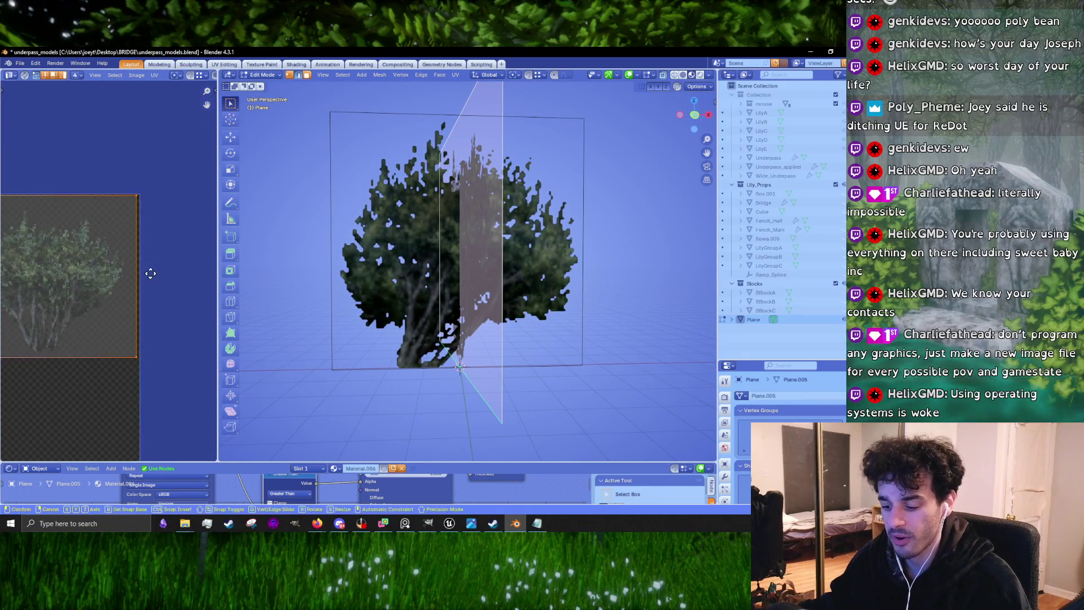
key(y)
key(x)
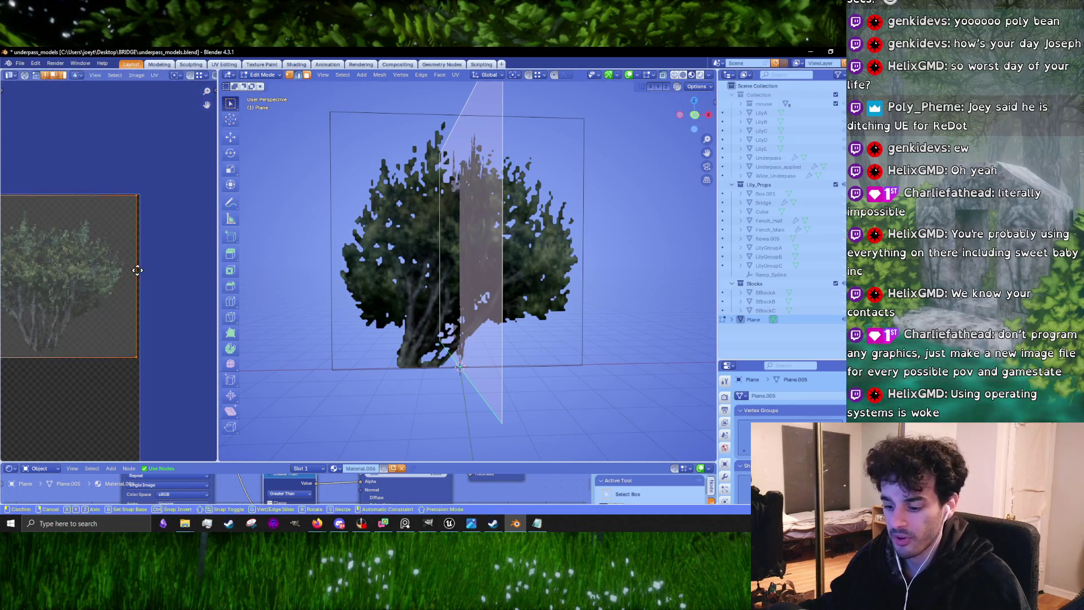
click(137, 271)
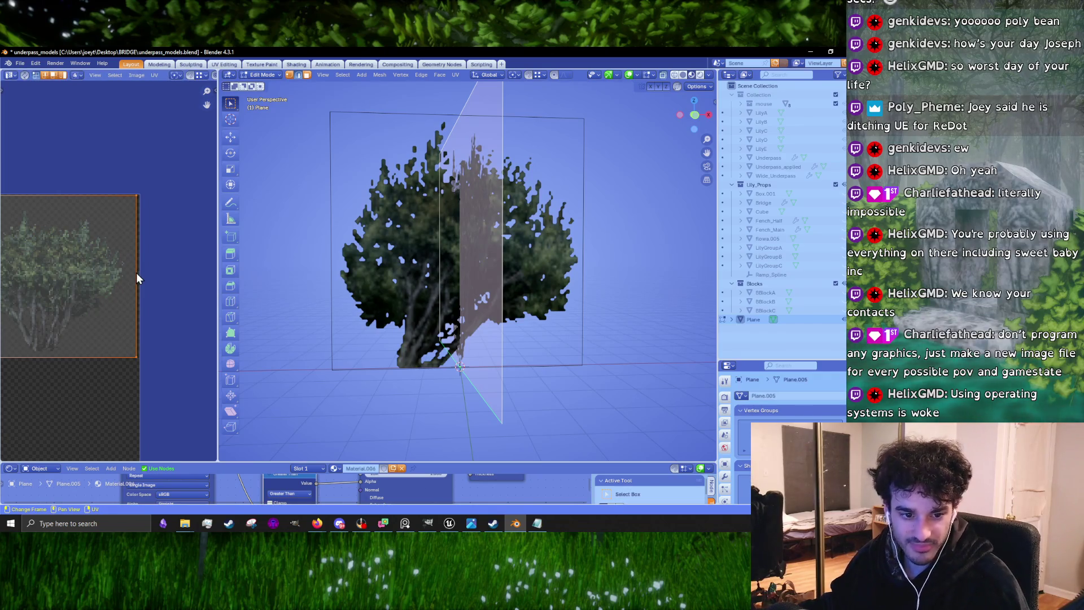
key(g)
key(x)
click(174, 315)
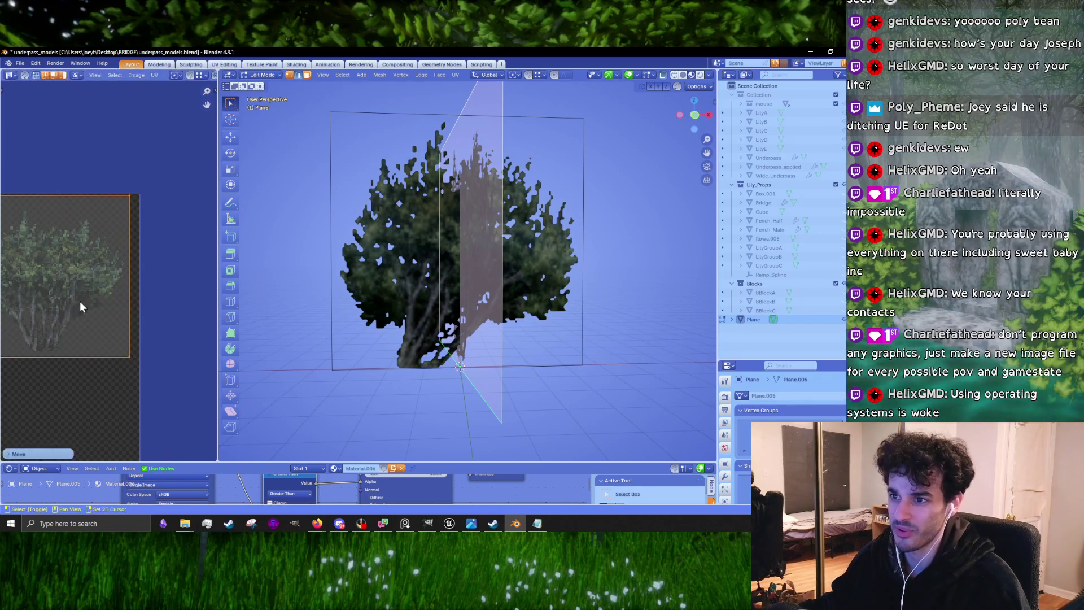
Pull the UV island's left edge in toward the bush, then select its bottom edge
drag(80, 307, 149, 297)
drag(55, 174, 99, 373)
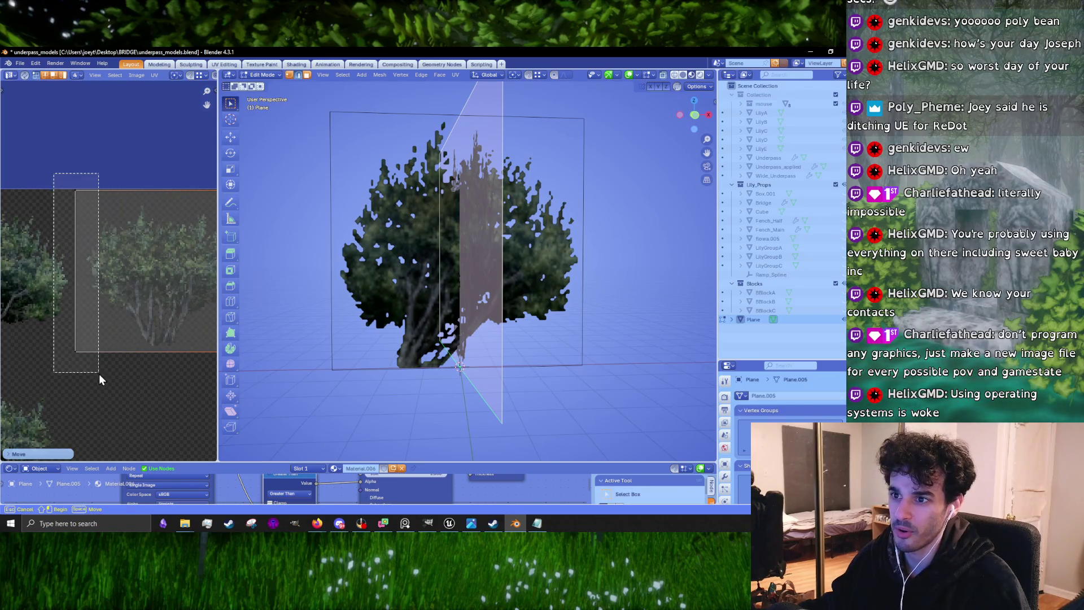
key(g)
key(x)
click(107, 318)
scroll(194, 278, right, 5)
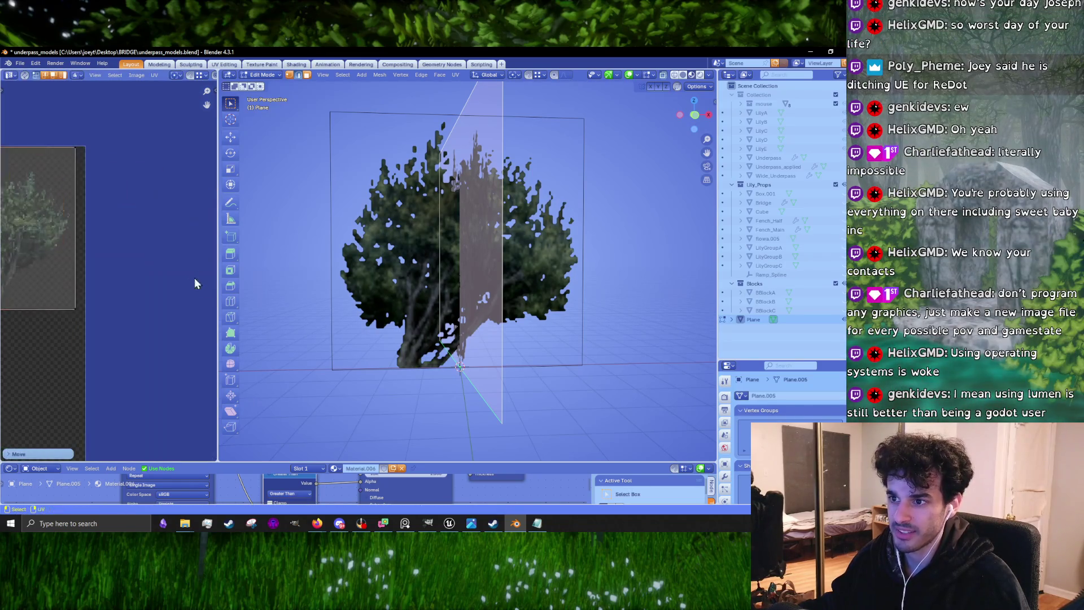
scroll(57, 299, left, 5)
scroll(90, 319, down, 1)
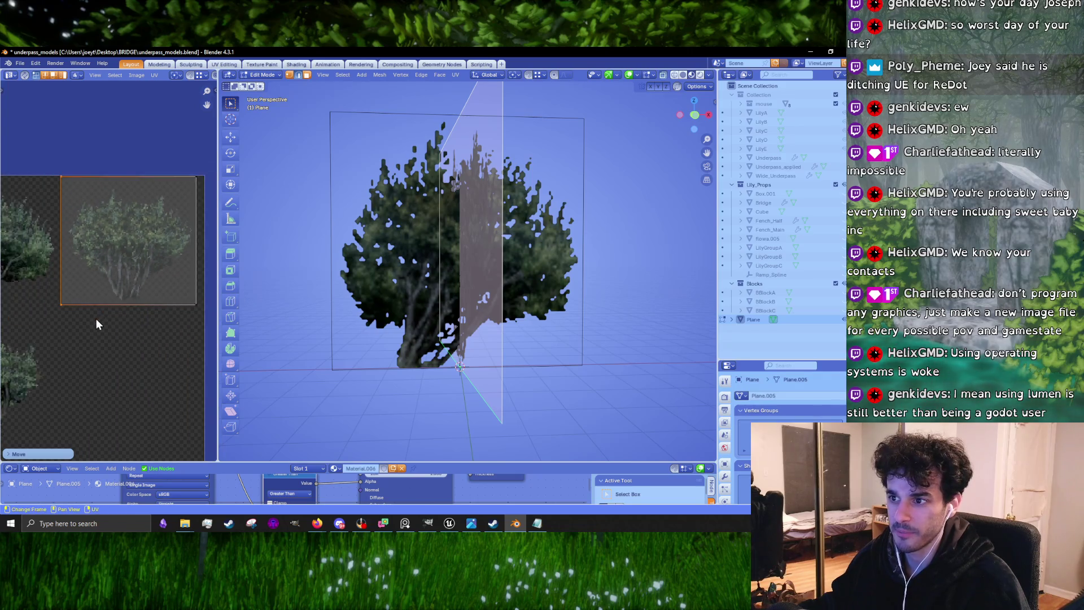
mouse_move(182, 331)
mouse_down()
mouse_move(51, 311)
mouse_move(49, 298)
mouse_up()
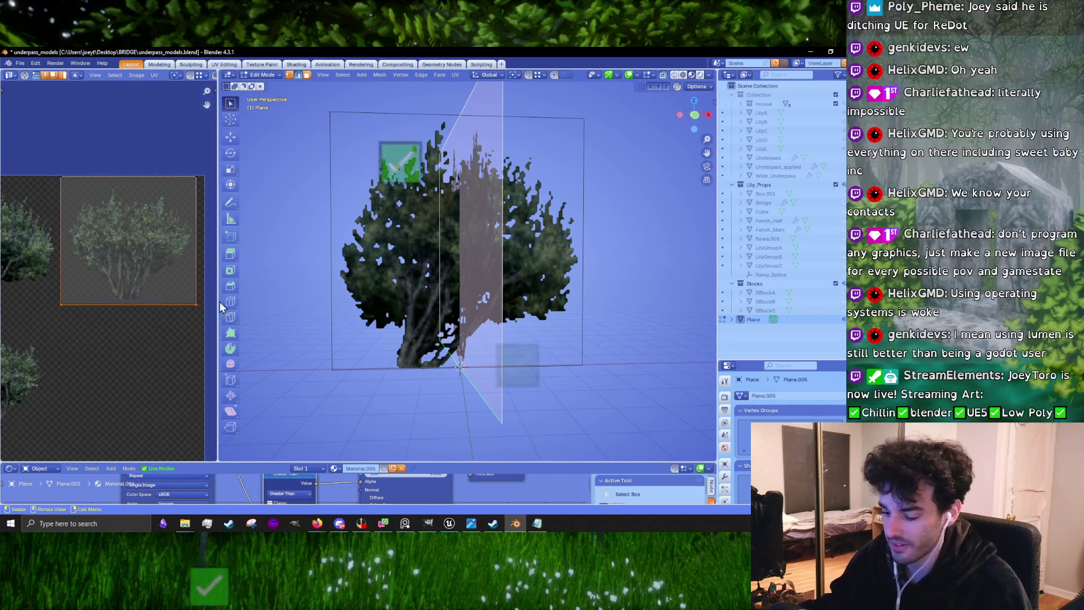
Move the UV island's bottom edge vertically to finish framing the bush
key(g)
key(y)
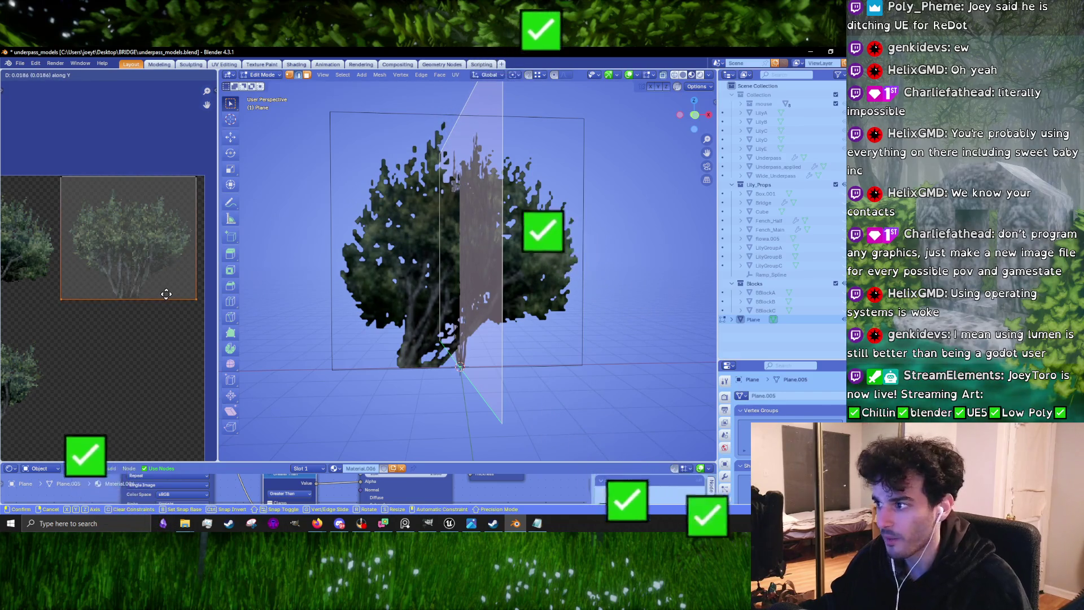
click(167, 294)
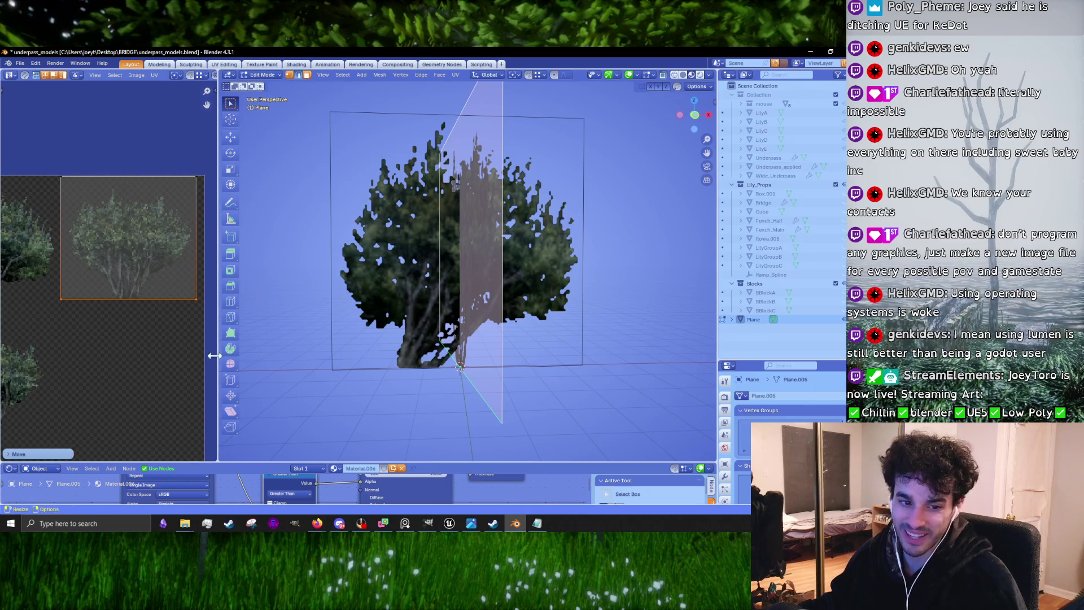
mouse_move(465, 312)
mouse_down()
mouse_move(442, 300)
mouse_move(530, 307)
mouse_move(497, 277)
mouse_move(501, 309)
mouse_move(451, 329)
mouse_move(481, 371)
mouse_move(506, 372)
mouse_move(407, 240)
mouse_move(605, 223)
mouse_move(559, 233)
mouse_up()
key(KP_1)
Tilt the bush plane, turn it 21.7° about Z, correct slightly, and reposition it
key(r)
click(497, 273)
key(g)
key(Escape)
key(Tab)
key(Tab)
key(r)
key(z)
click(491, 376)
key(r)
click(605, 222)
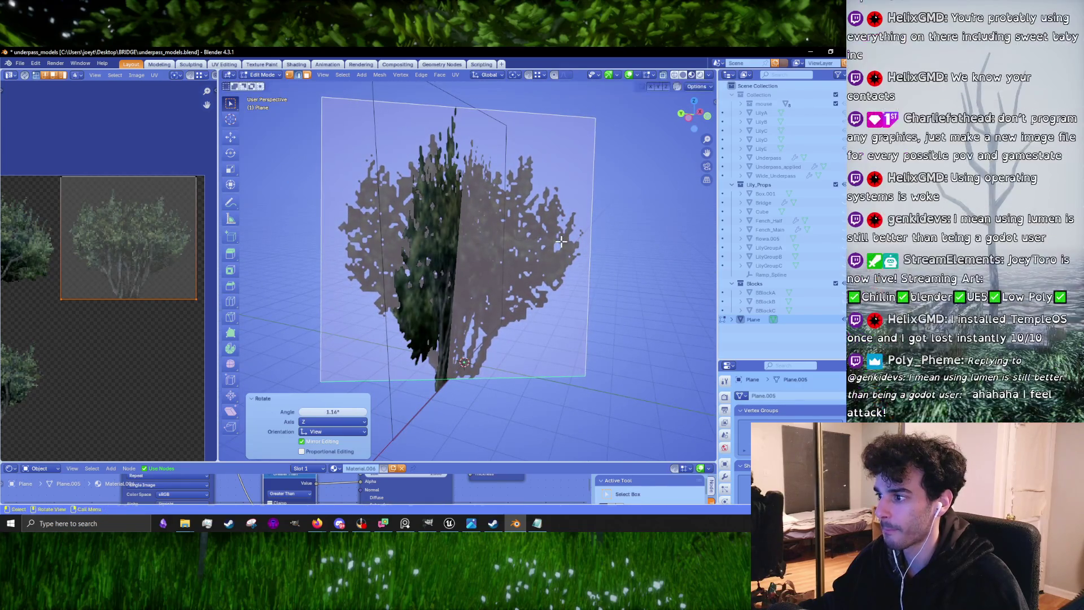
key(g)
click(556, 241)
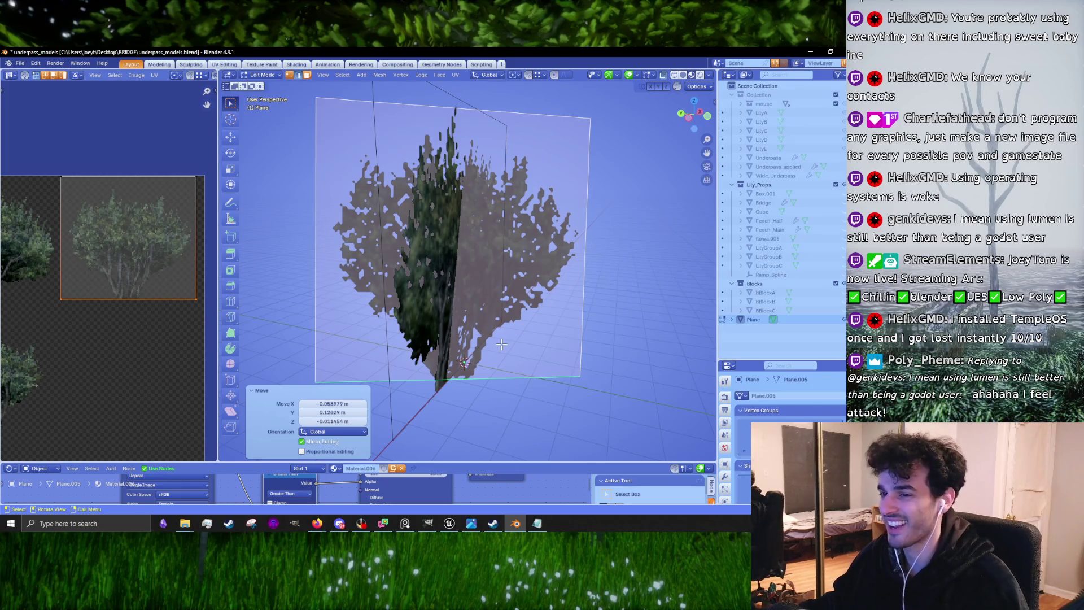
Duplicate the bush plane and rotate the copy into a crossing plane
scroll(177, 351, down, 3)
mouse_move(367, 395)
mouse_down()
mouse_move(399, 387)
mouse_move(391, 367)
mouse_up()
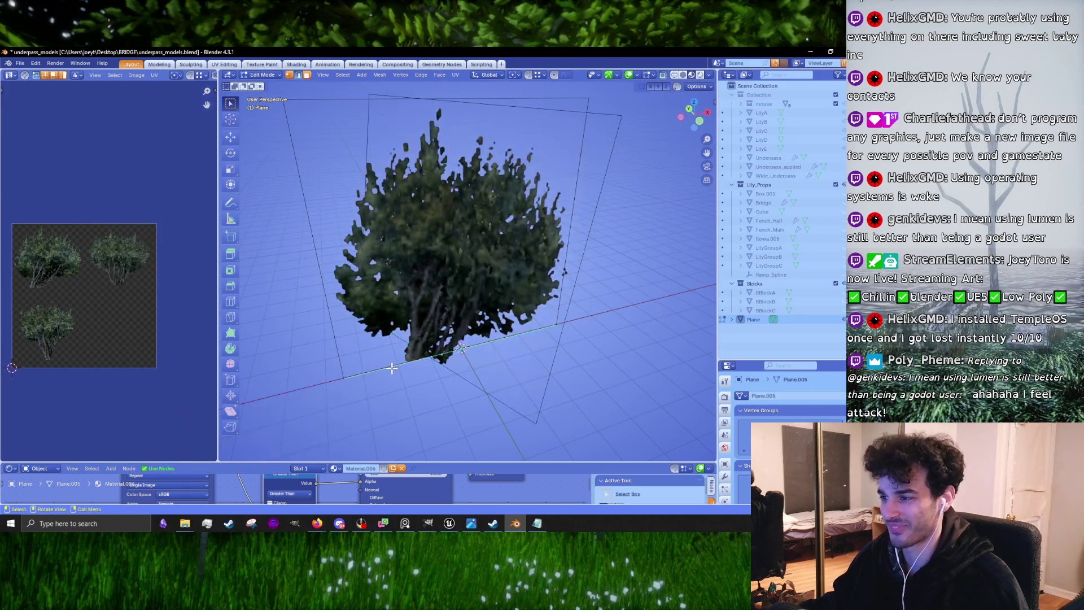
scroll(391, 367, down, 3)
key(shift+d)
key(r)
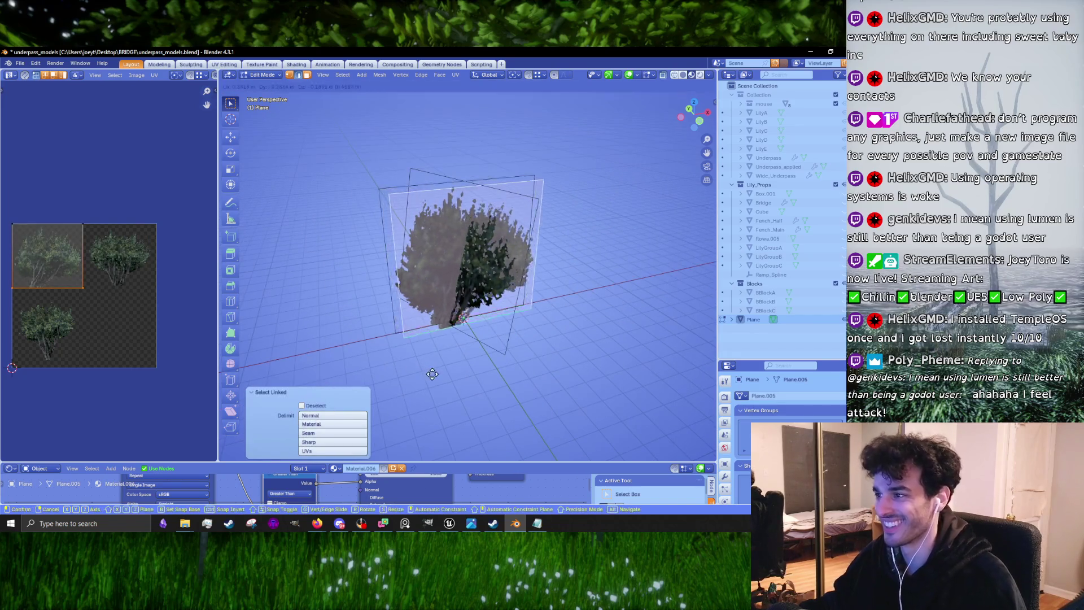
key(Return)
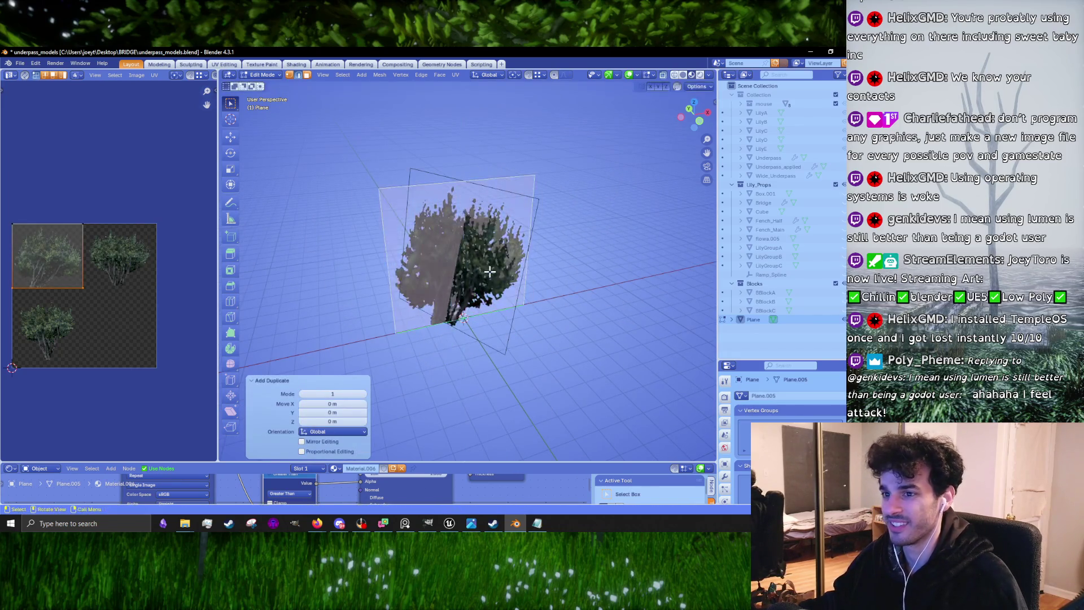
Move the copy's UV island down onto the atlas's lower bush and turn the plane 64.1°
click(35, 273)
key(g)
key(y)
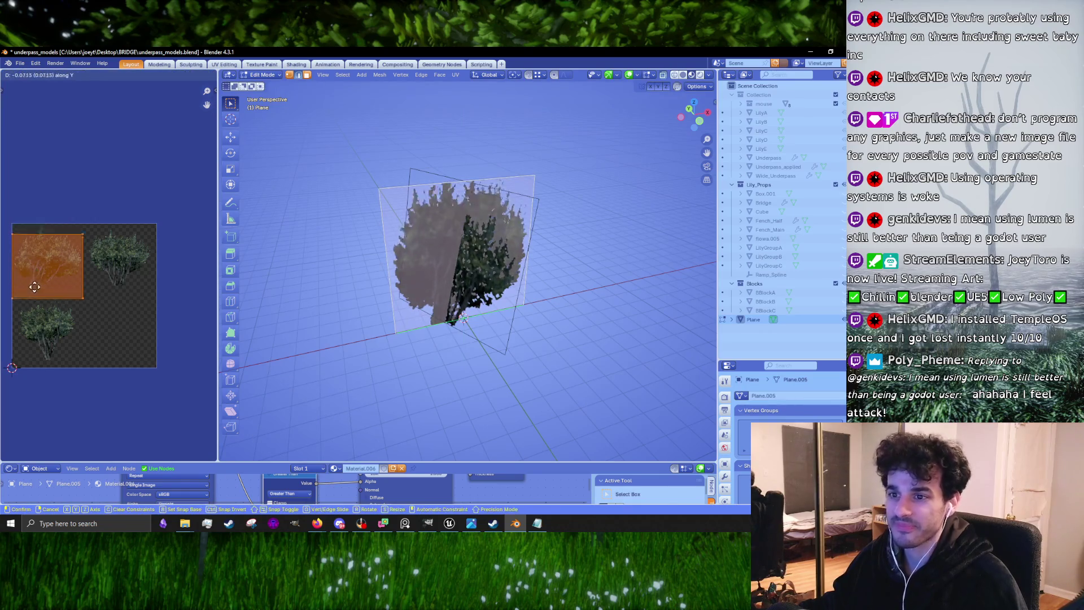
click(44, 351)
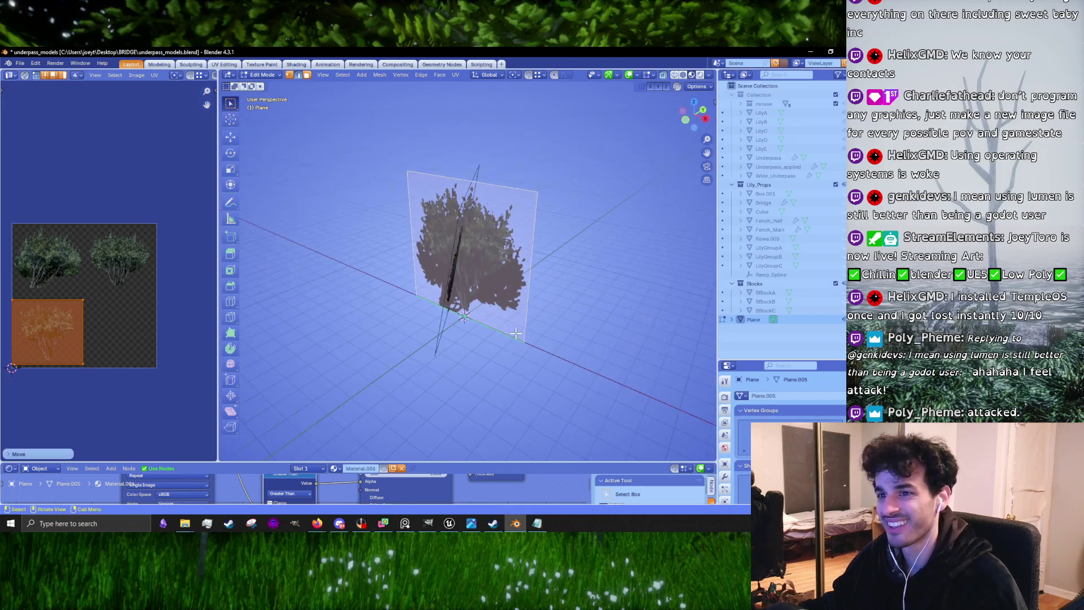
key(r)
click(517, 236)
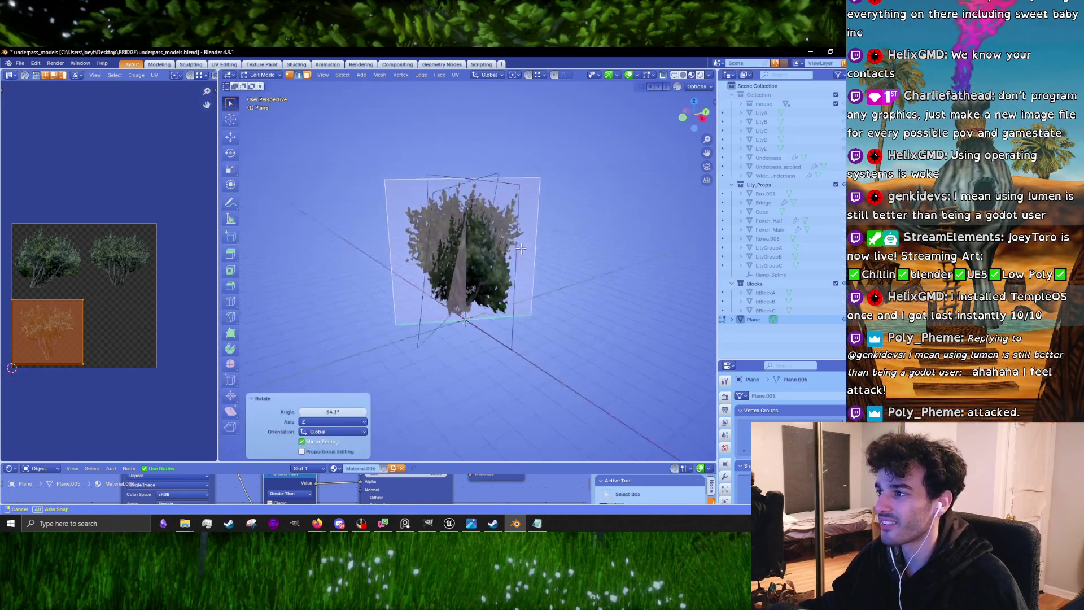
drag(520, 228, 396, 251)
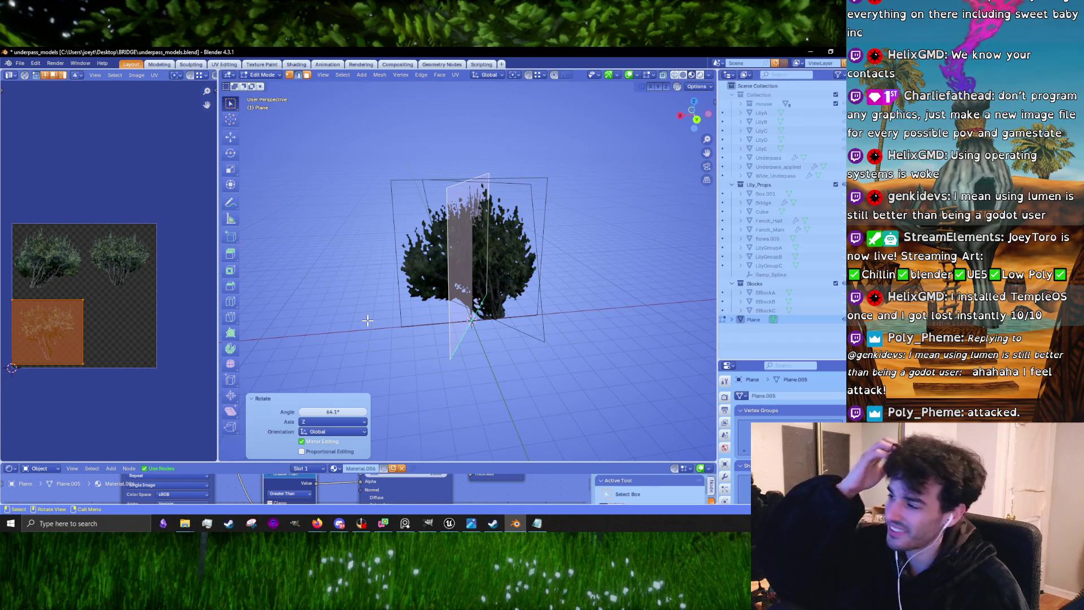
scroll(463, 370, up, 2)
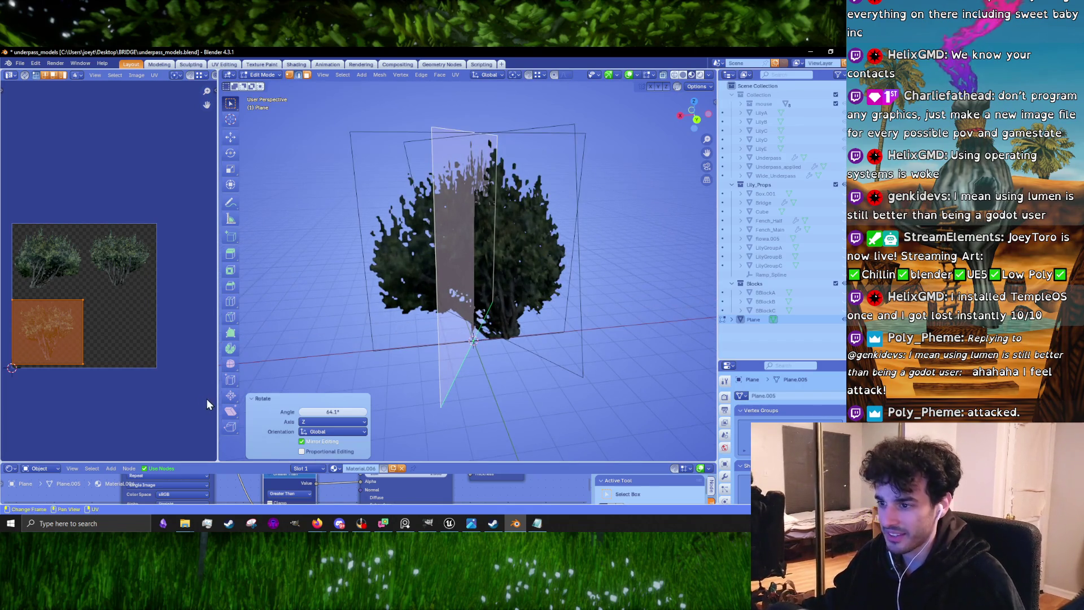
Raise the UV island's bottom edge vertically in the UV editor
drag(215, 395, 153, 395)
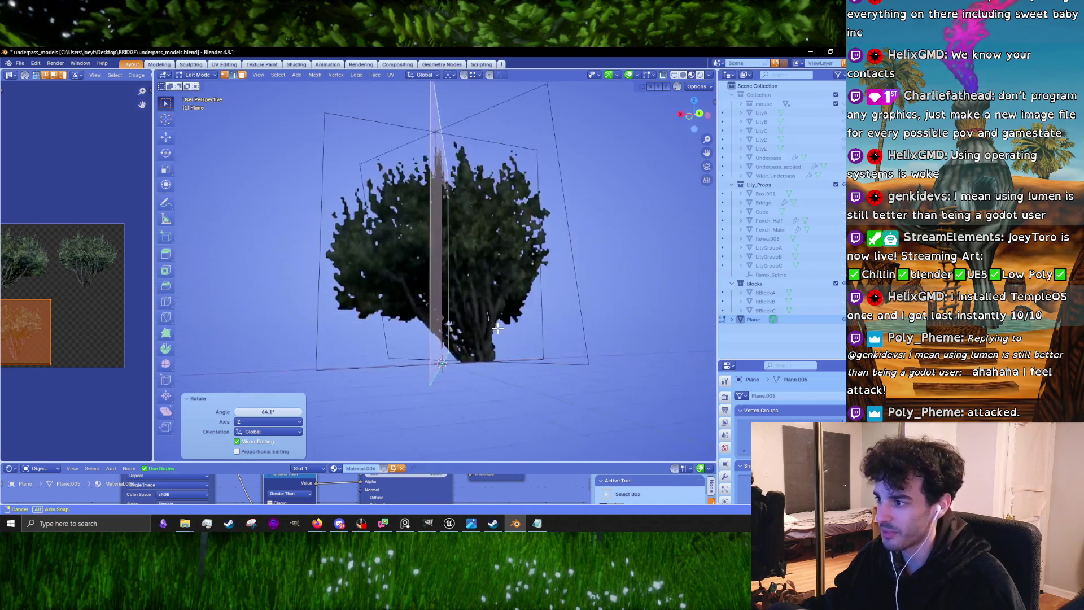
scroll(84, 395, up, 4)
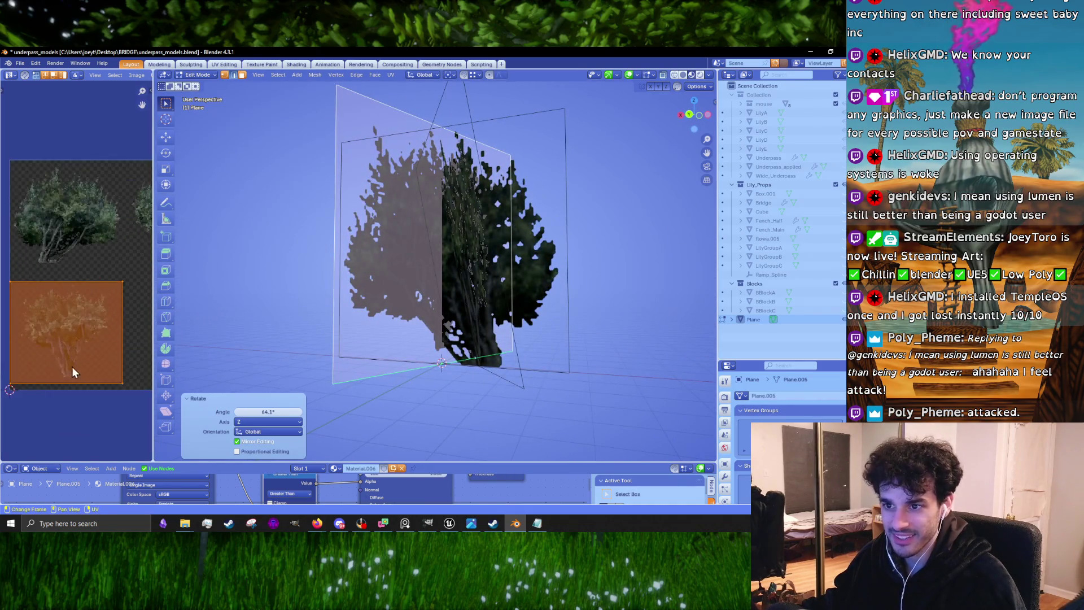
drag(24, 367, 70, 373)
drag(144, 349, 144, 347)
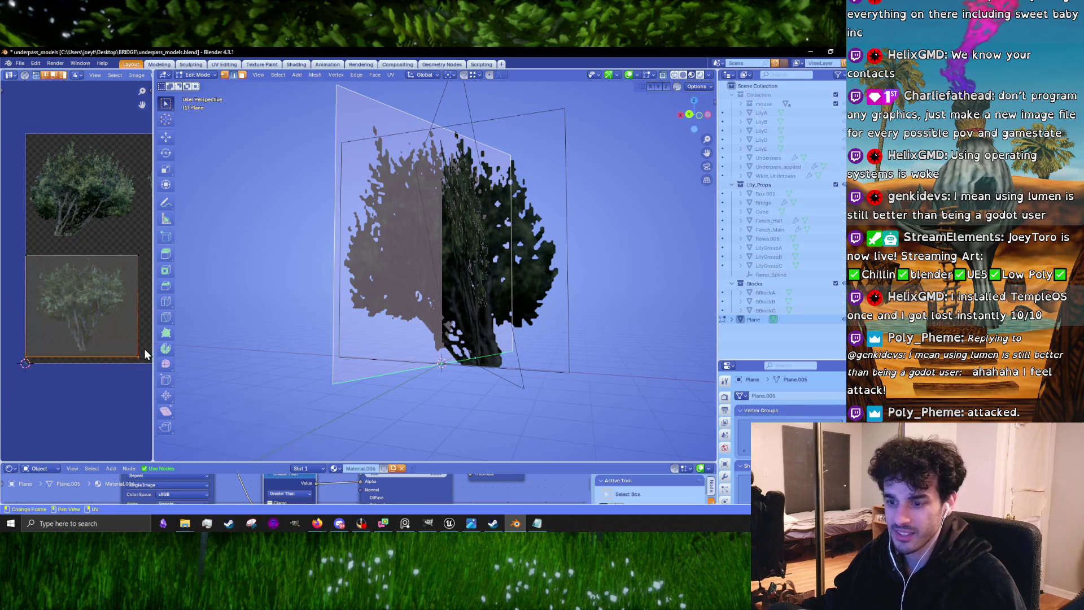
key(g)
key(y)
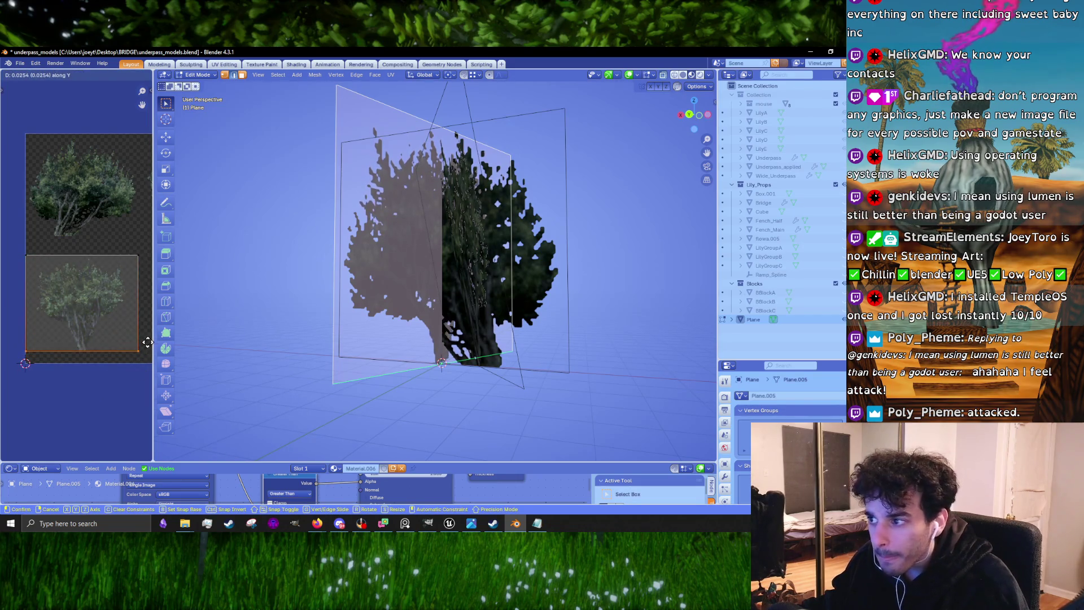
click(147, 342)
Rotate the connected half-plane -5.68° about Z and shift it into place
key(Tab)
key(l)
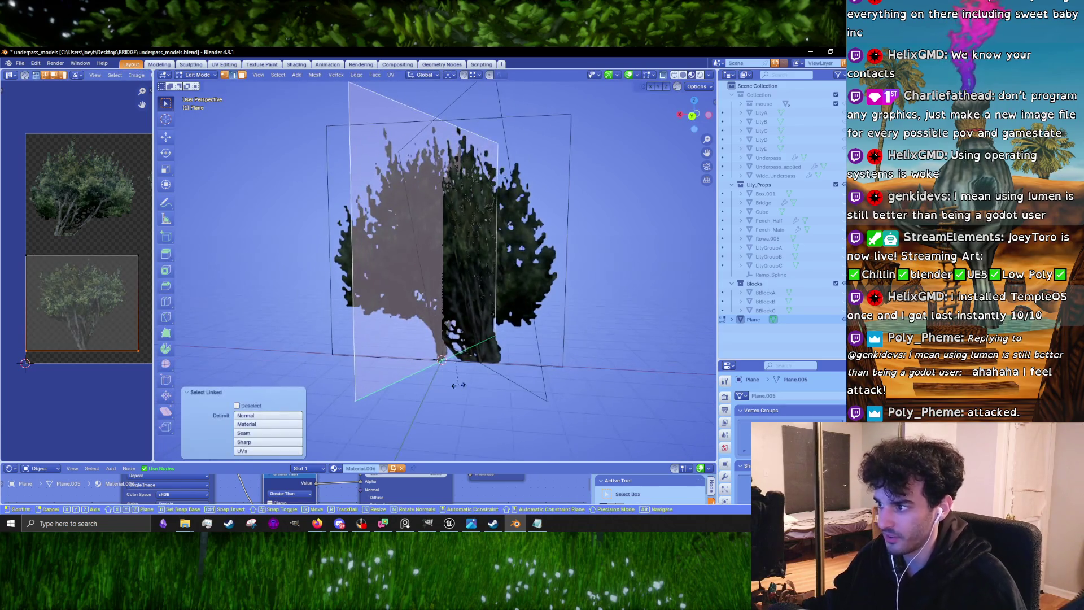
key(r)
click(486, 401)
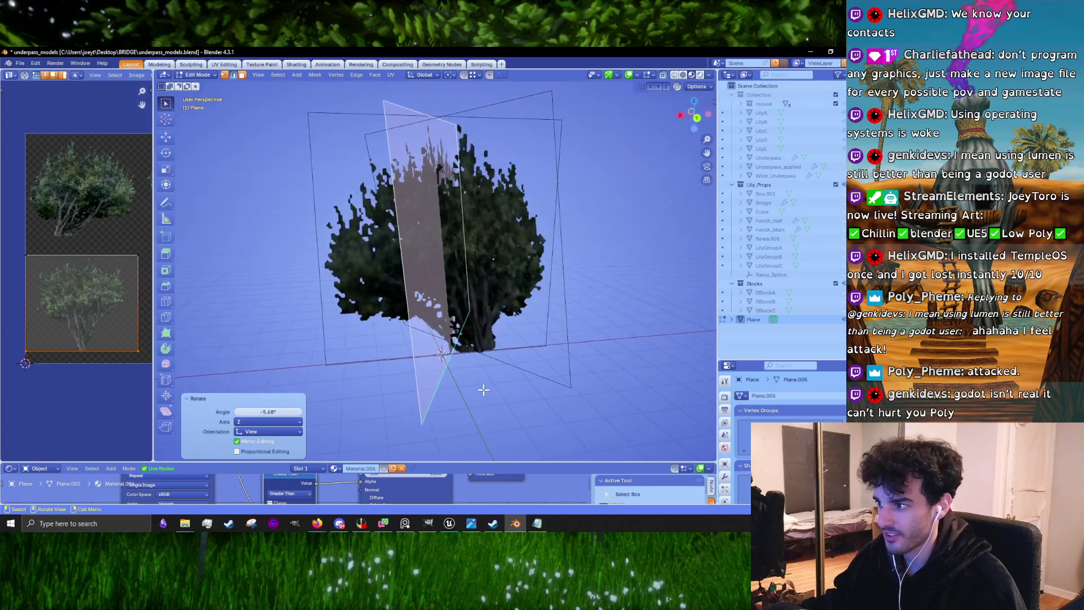
key(g)
click(501, 388)
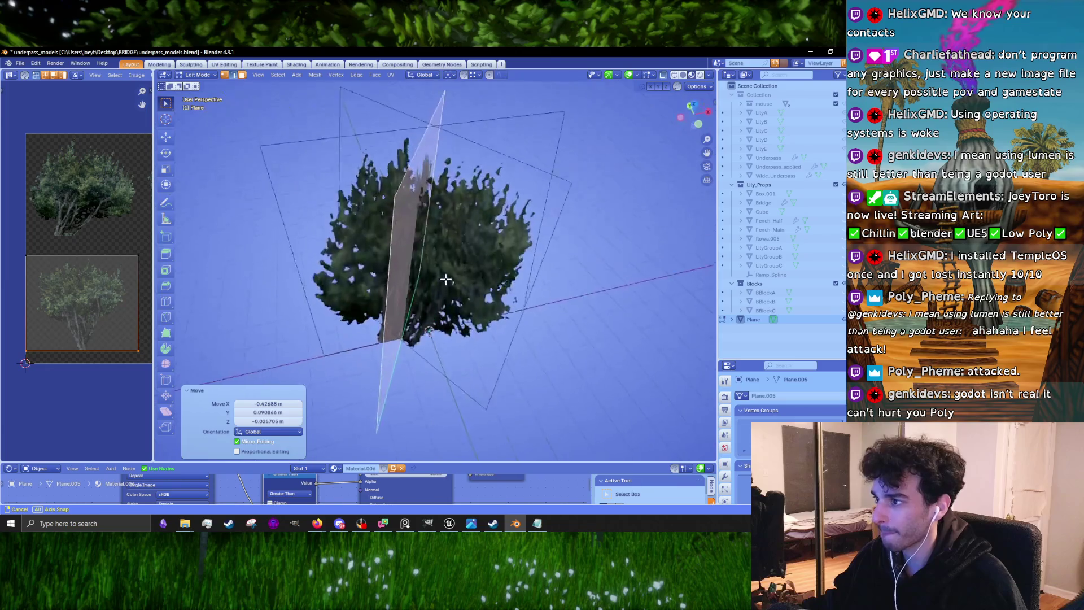
key(Tab)
scroll(545, 296, down, 5)
scroll(533, 259, up, 5)
key(Tab)
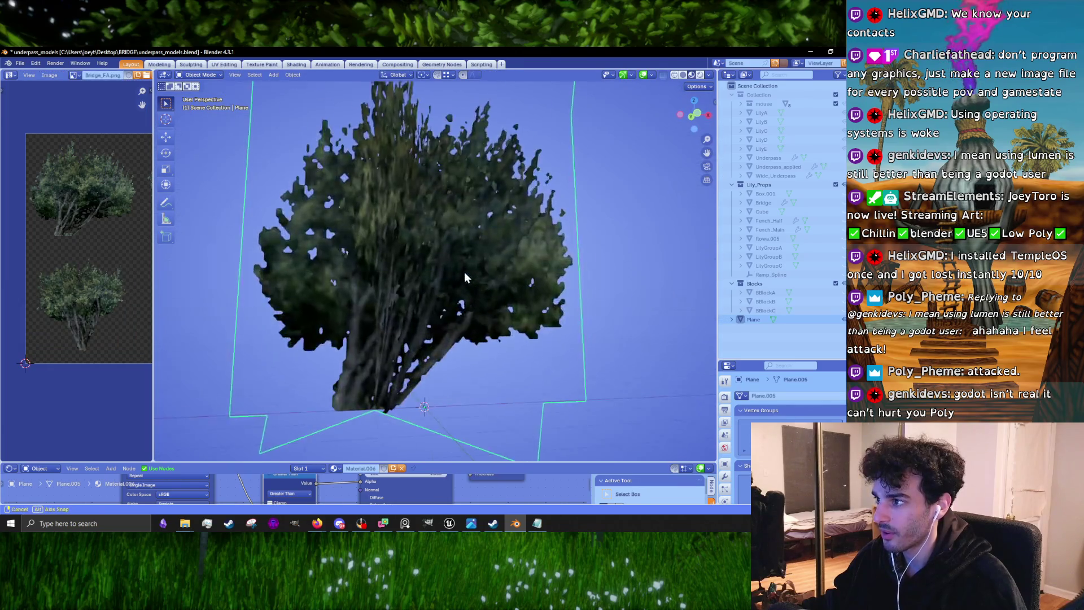
Shift the crossing plane strip to the right and inspect the planes
mouse_move(464, 273)
mouse_down()
mouse_move(448, 308)
mouse_move(512, 232)
mouse_up()
key(g)
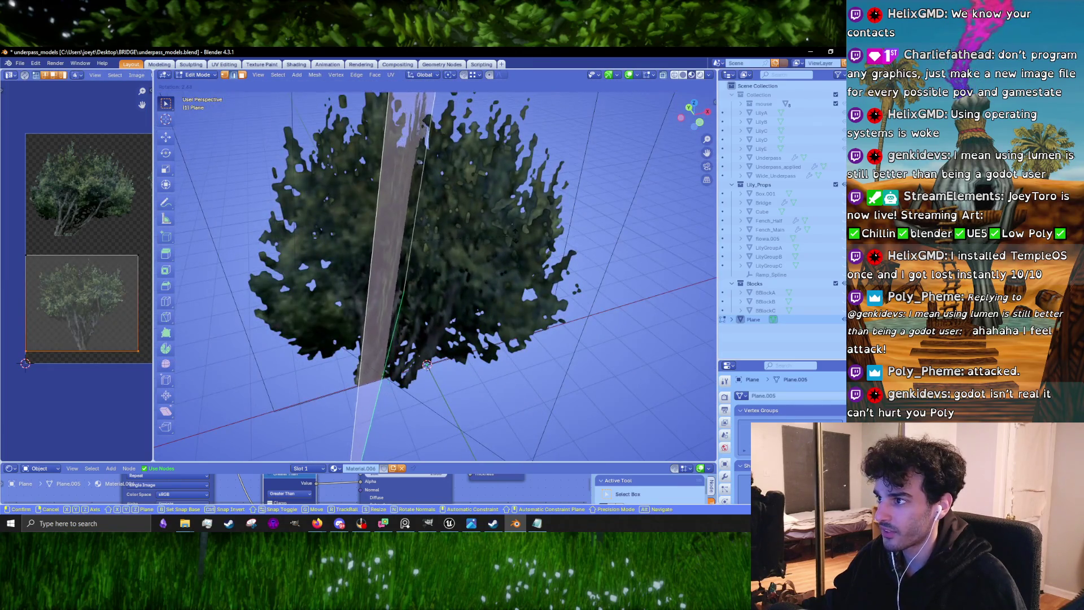
click(512, 232)
key(g)
click(514, 237)
scroll(514, 237, up, 2)
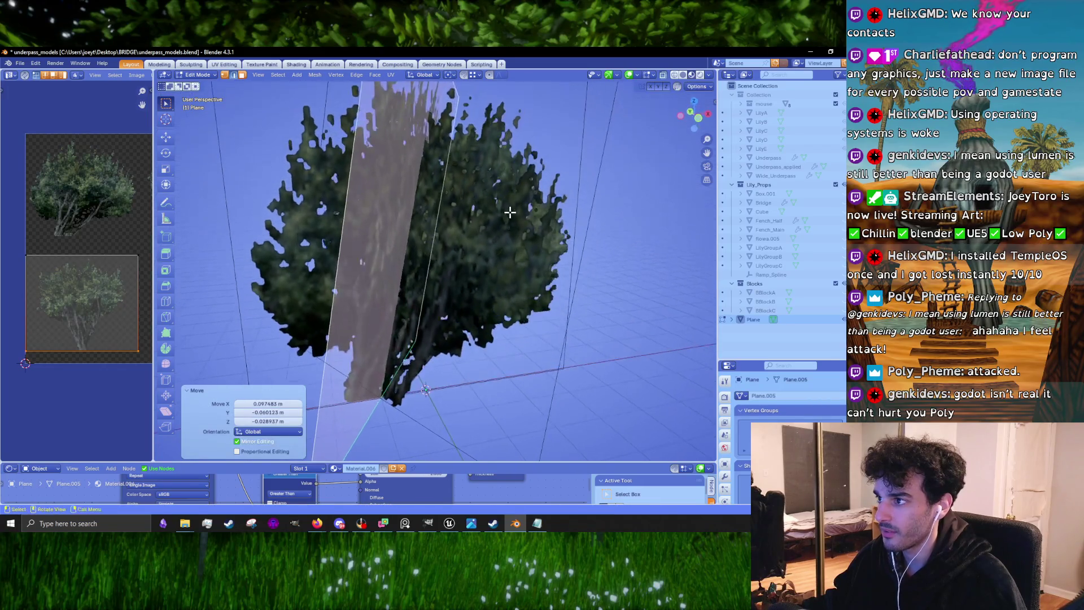
key(Tab)
mouse_move(592, 257)
mouse_down()
mouse_move(559, 236)
mouse_move(585, 239)
mouse_up()
scroll(533, 243, down, 3)
scroll(455, 311, up, 4)
key(Tab)
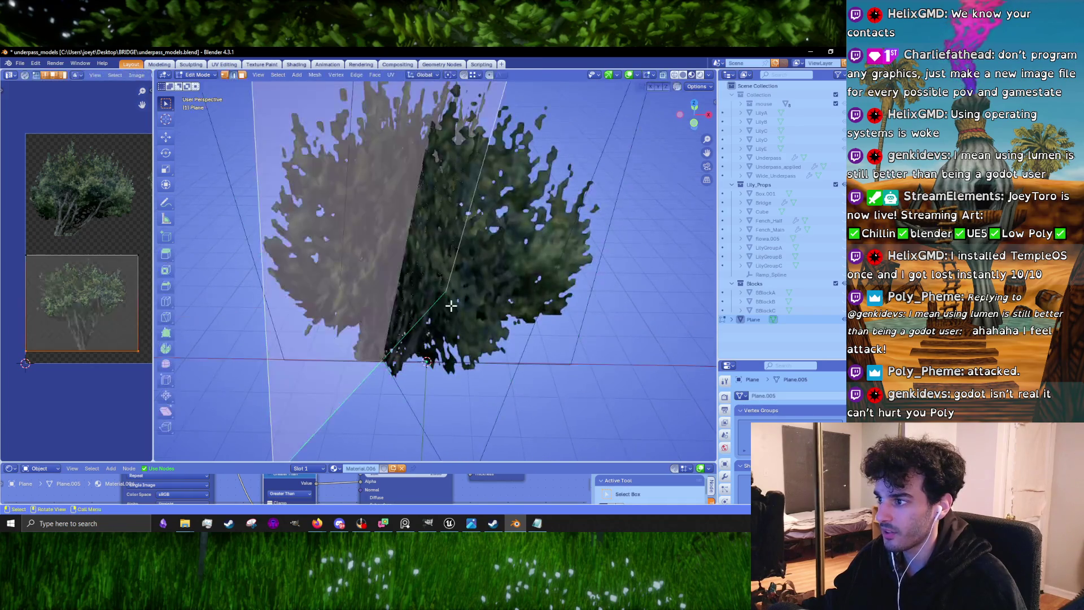
drag(455, 312, 356, 309)
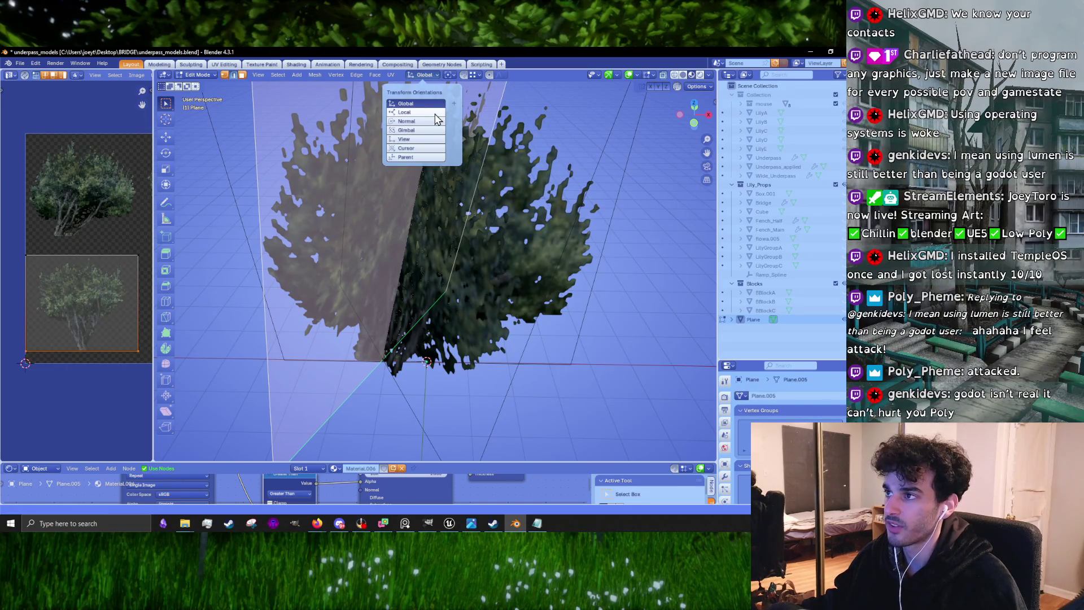
key(Escape)
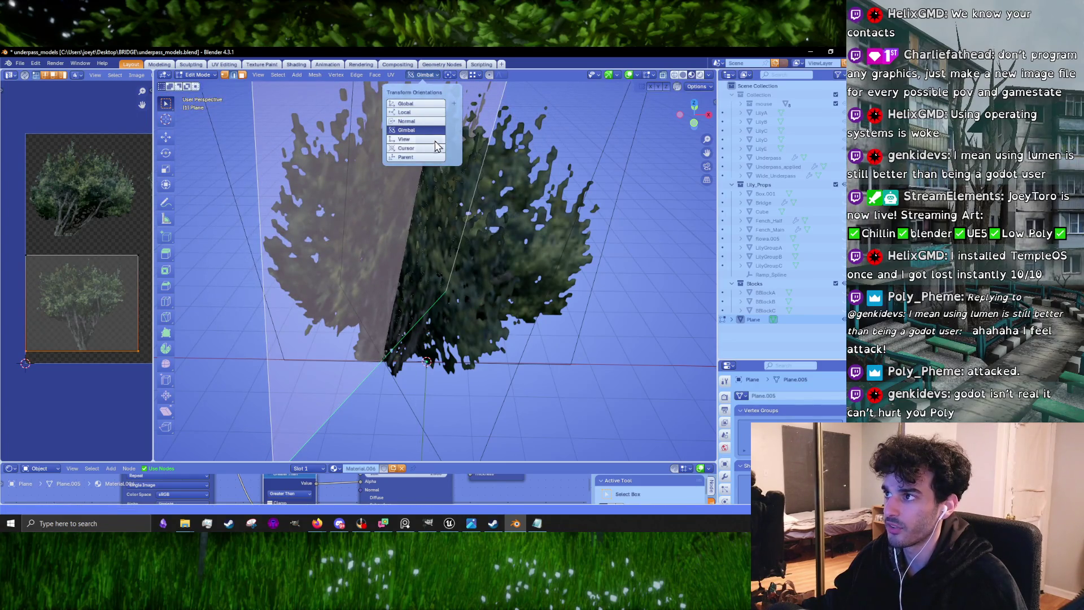
With Normal orientation, flip the plane 193° about its X axis and reposition it
click(435, 122)
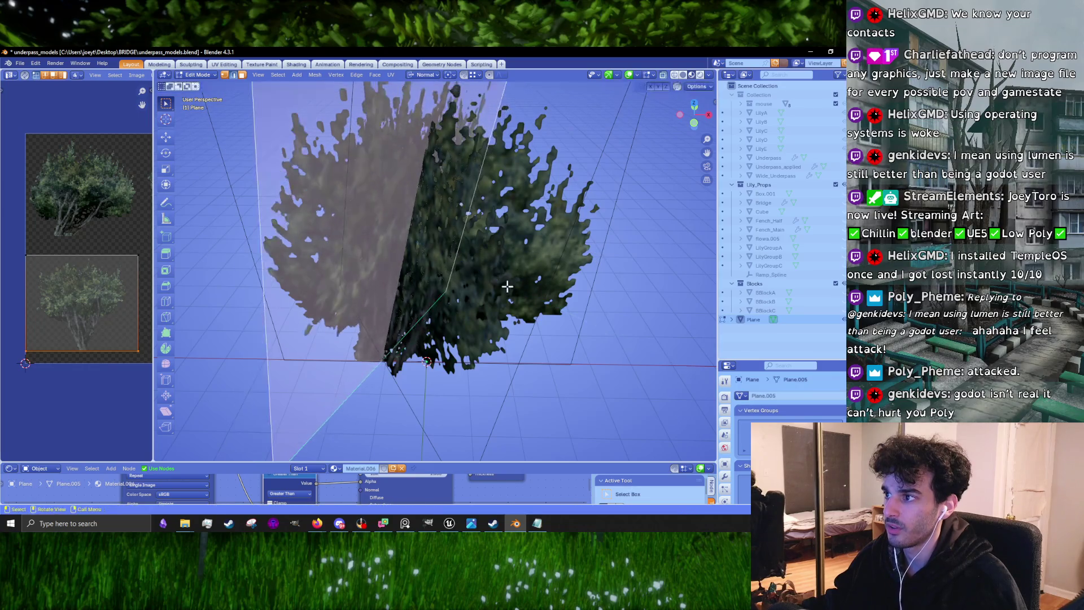
key(r)
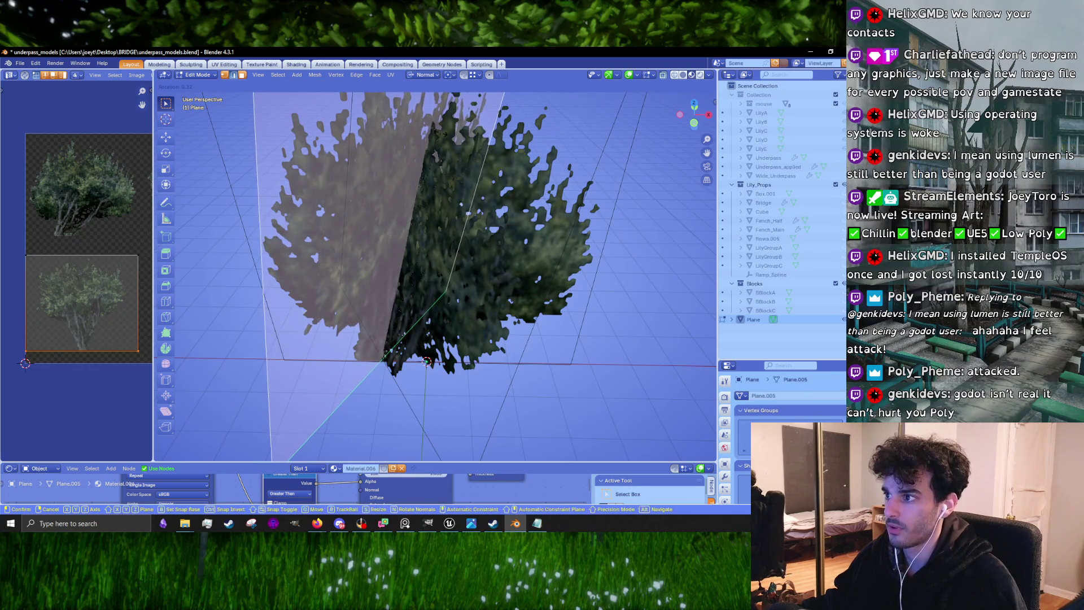
key(z)
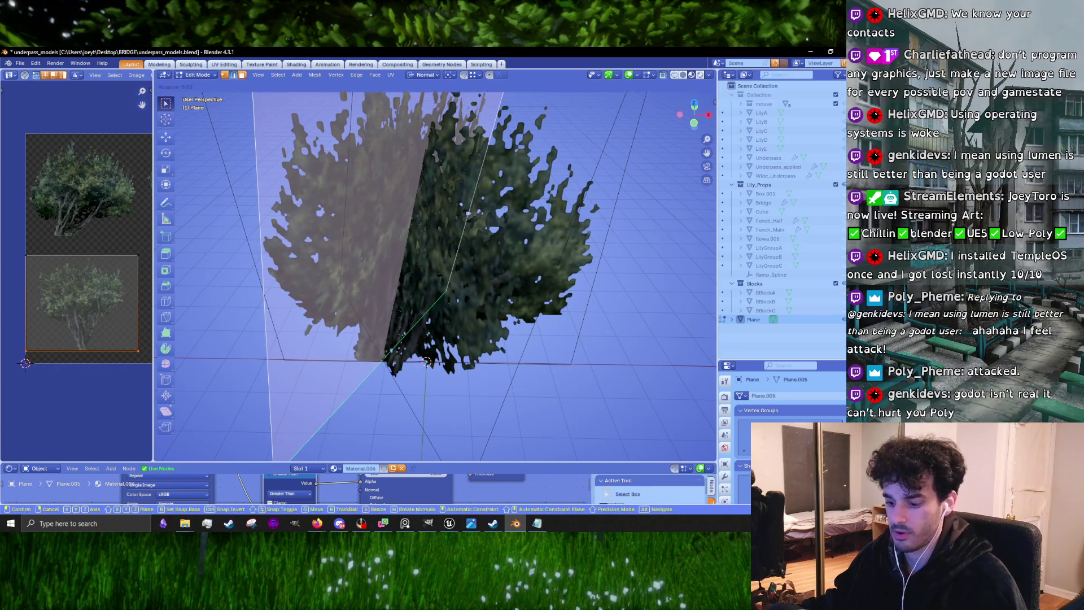
key(x)
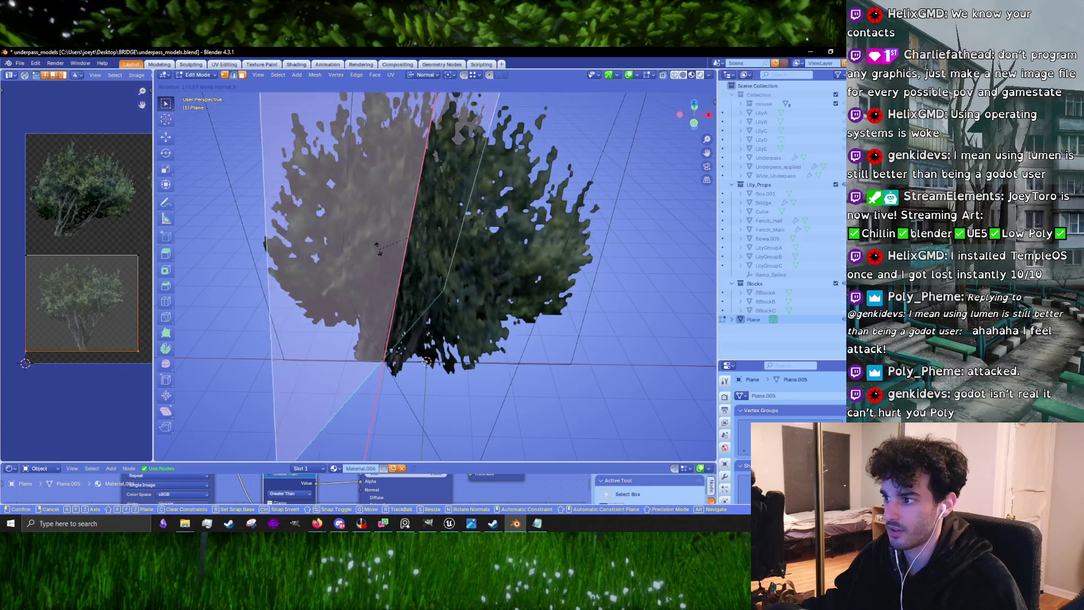
click(371, 242)
key(g)
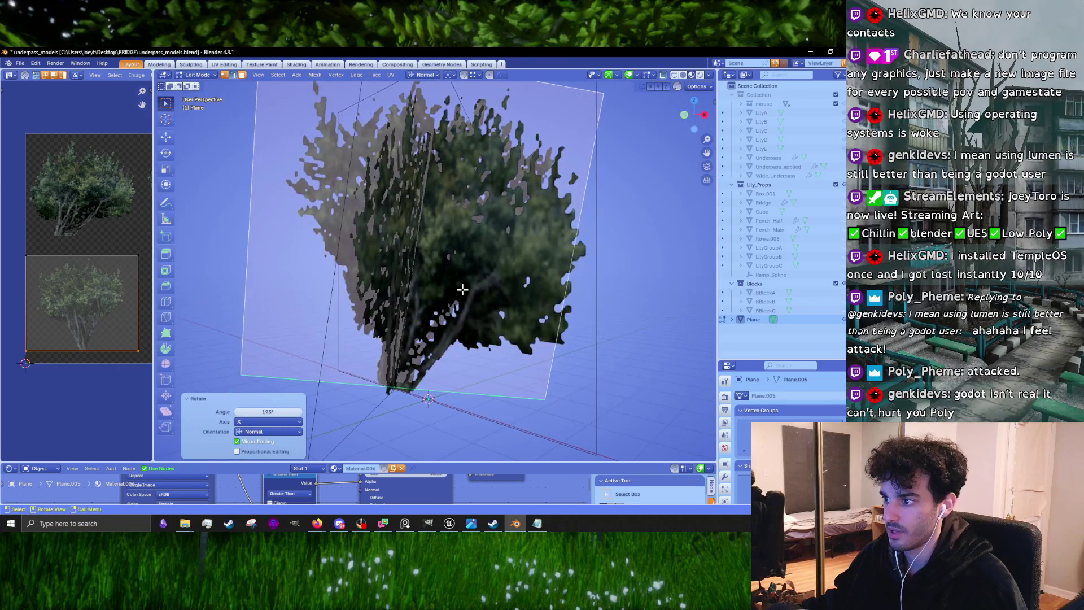
click(455, 288)
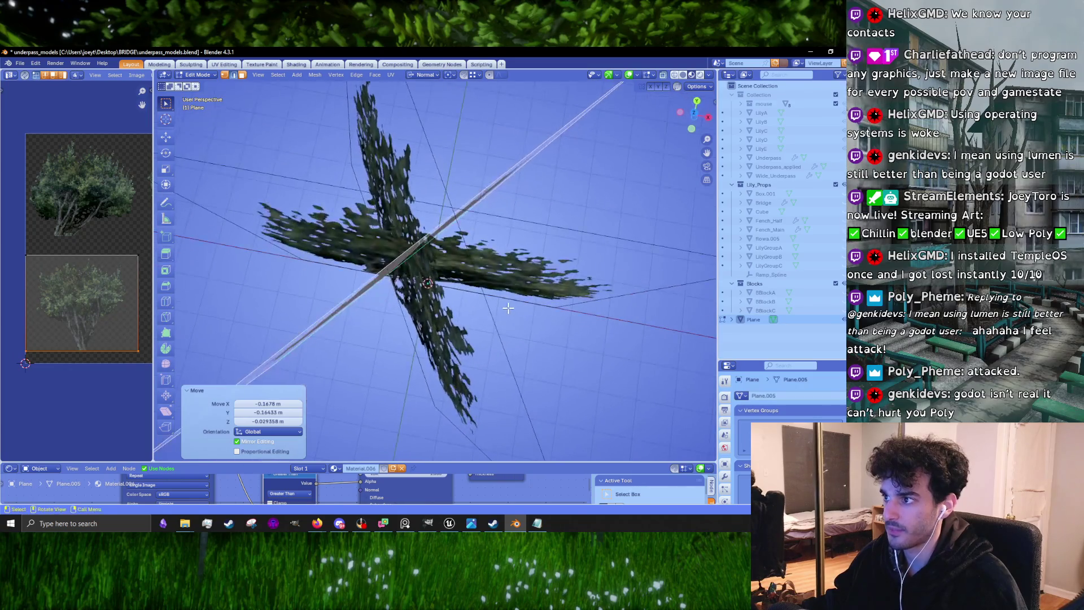
Tilt the plane 6.27° about its normal X axis and return to Object Mode
key(r)
key(z)
key(Escape)
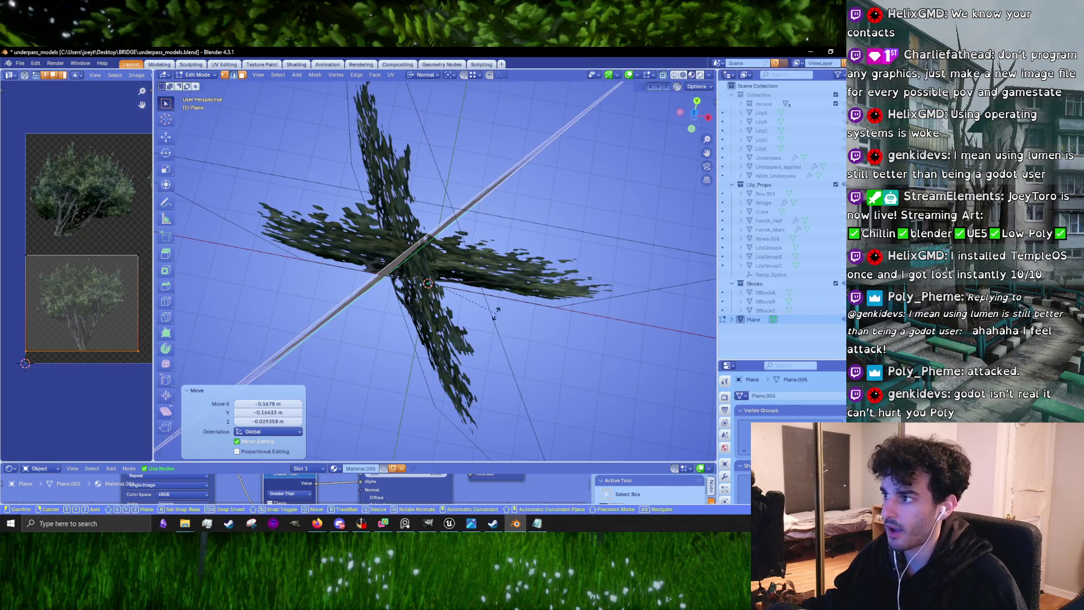
key(x)
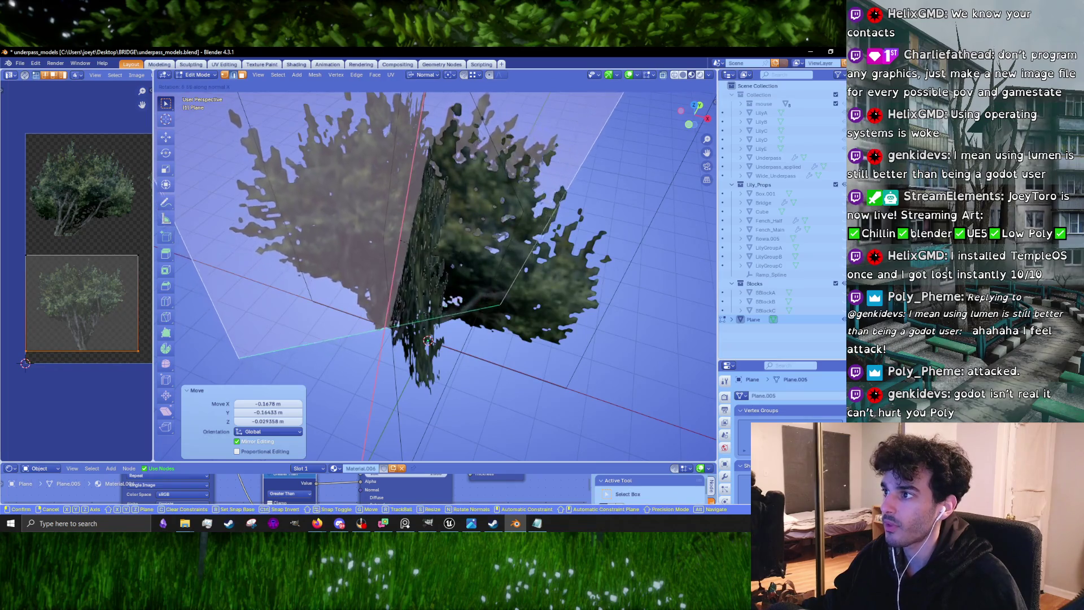
click(451, 299)
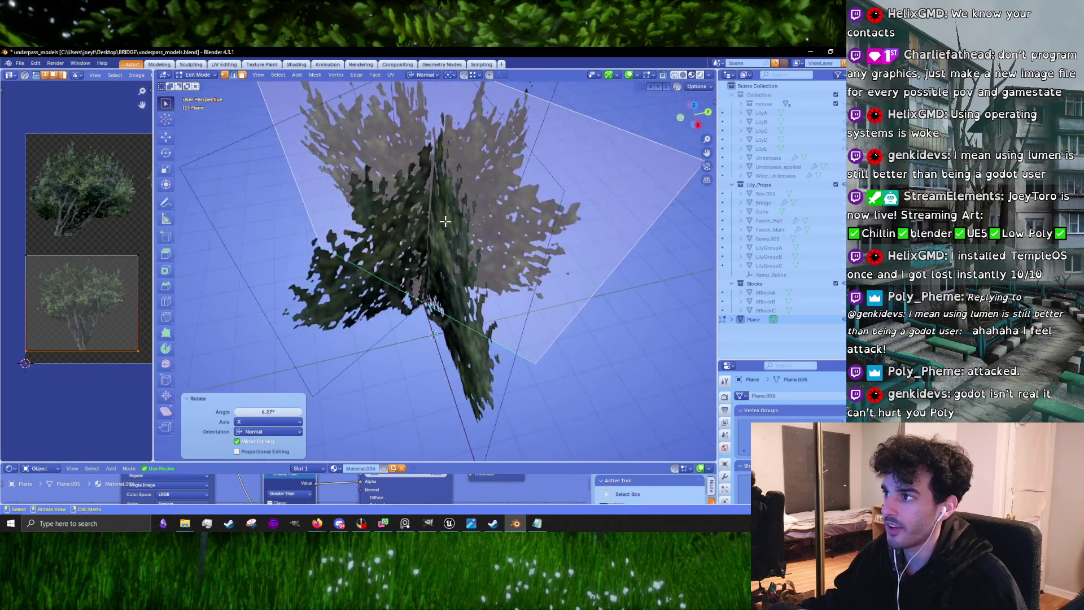
key(Tab)
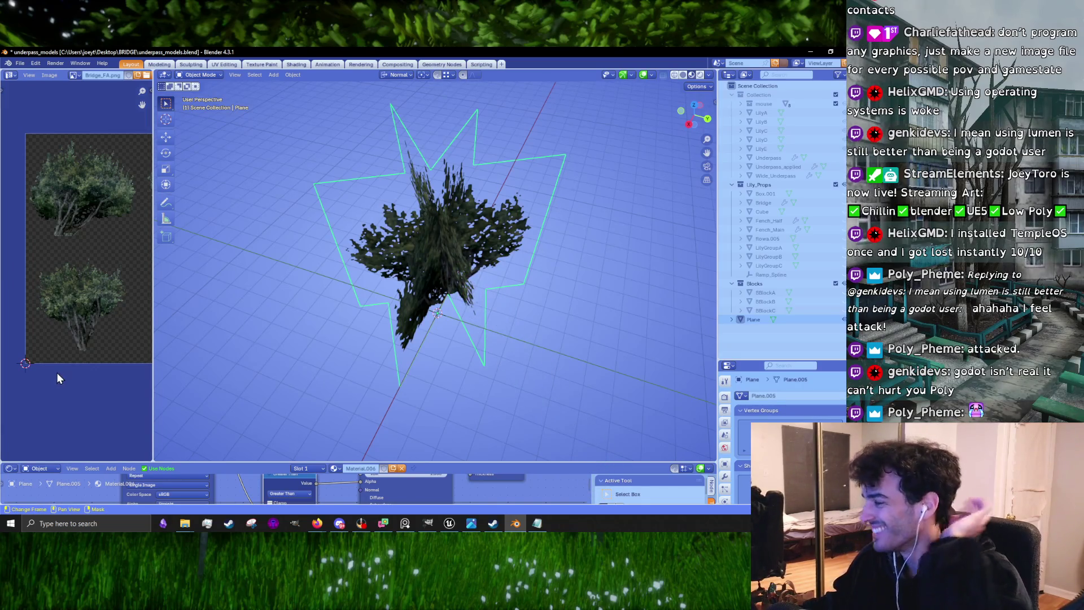
Confirm the bush card plane's rotation and return to Object Mode
mouse_move(374, 380)
mouse_down()
mouse_move(351, 347)
mouse_move(666, 287)
mouse_move(546, 293)
mouse_move(523, 340)
mouse_move(503, 338)
mouse_move(535, 305)
mouse_move(526, 326)
mouse_move(556, 265)
mouse_move(600, 288)
mouse_move(508, 305)
mouse_move(488, 333)
mouse_up()
click(665, 286)
key(Tab)
click(581, 339)
key(Tab)
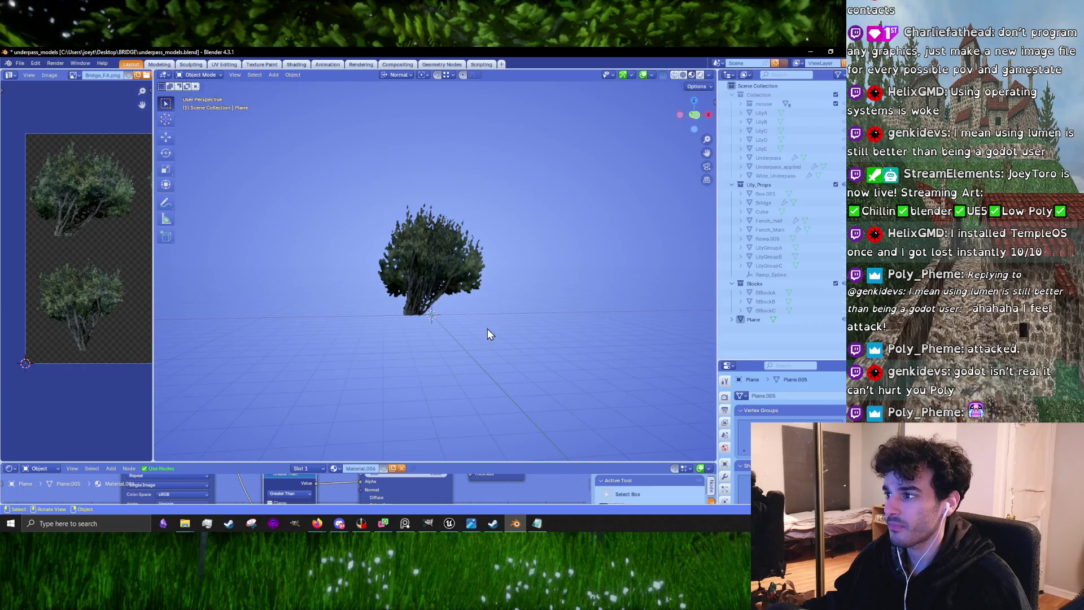
Reselect the bush card Plane and enter Edit Mode on its mesh
scroll(497, 300, up, 5)
click(506, 292)
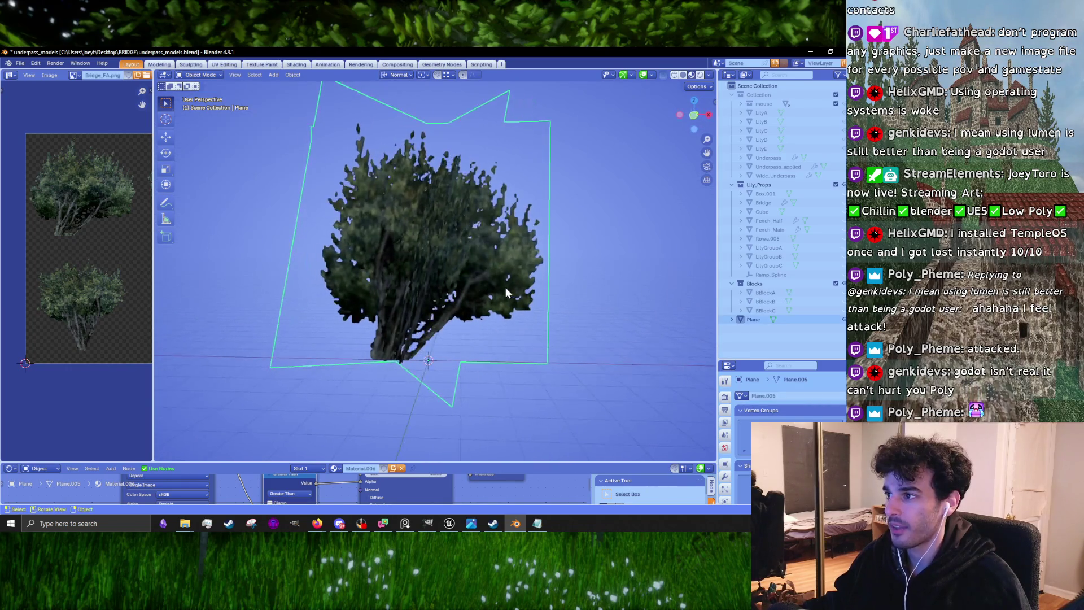
key(Tab)
mouse_move(452, 290)
mouse_down()
mouse_move(586, 299)
mouse_move(484, 377)
mouse_up()
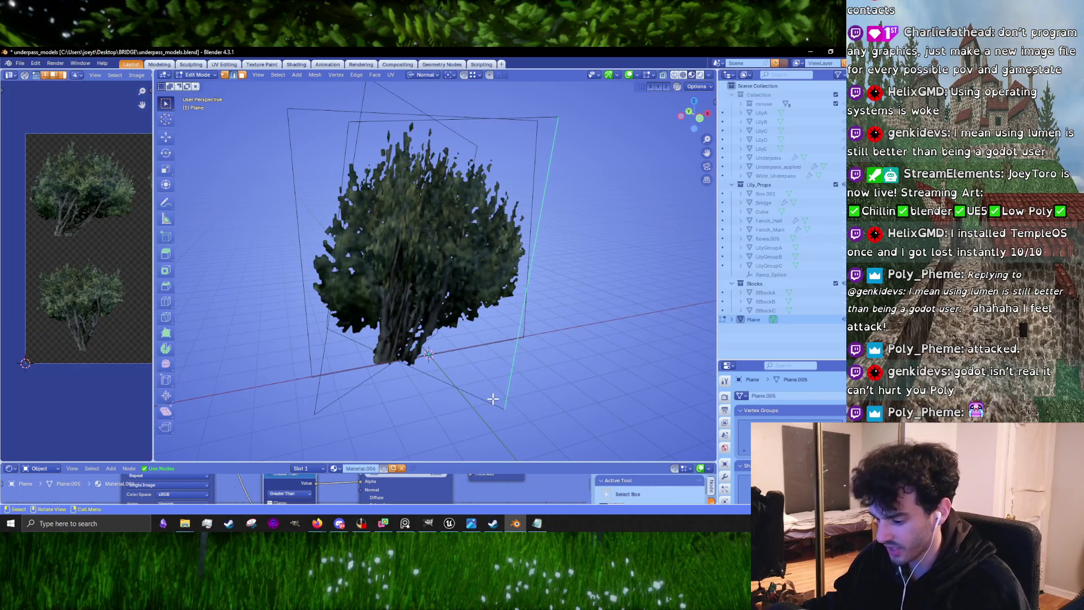
Select one linked plane and separate it into a new object named ungy
key(l)
key(l)
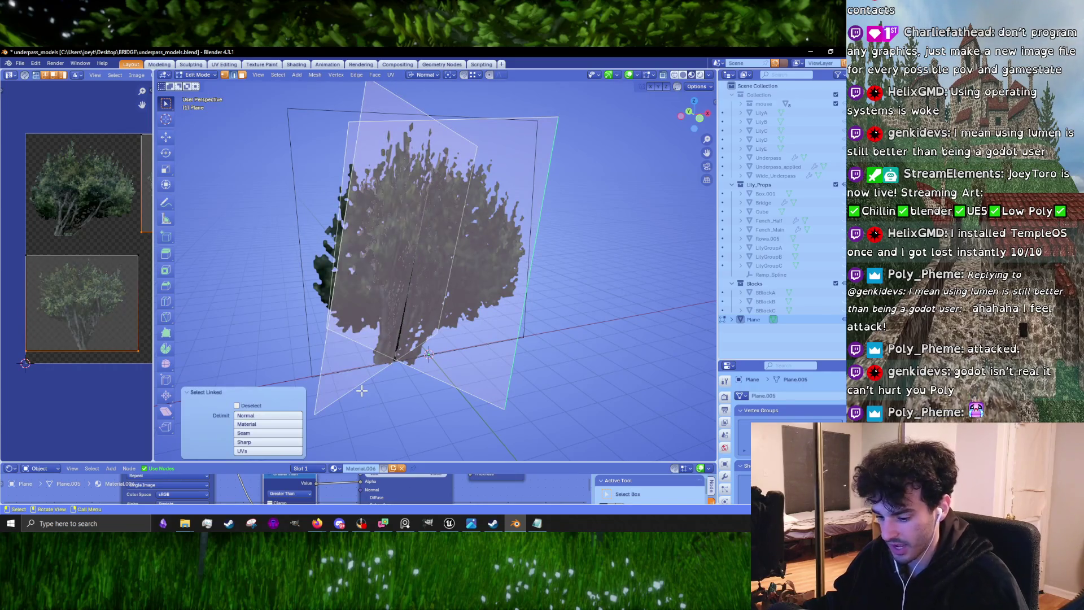
right_click(361, 390)
mouse_move(338, 476)
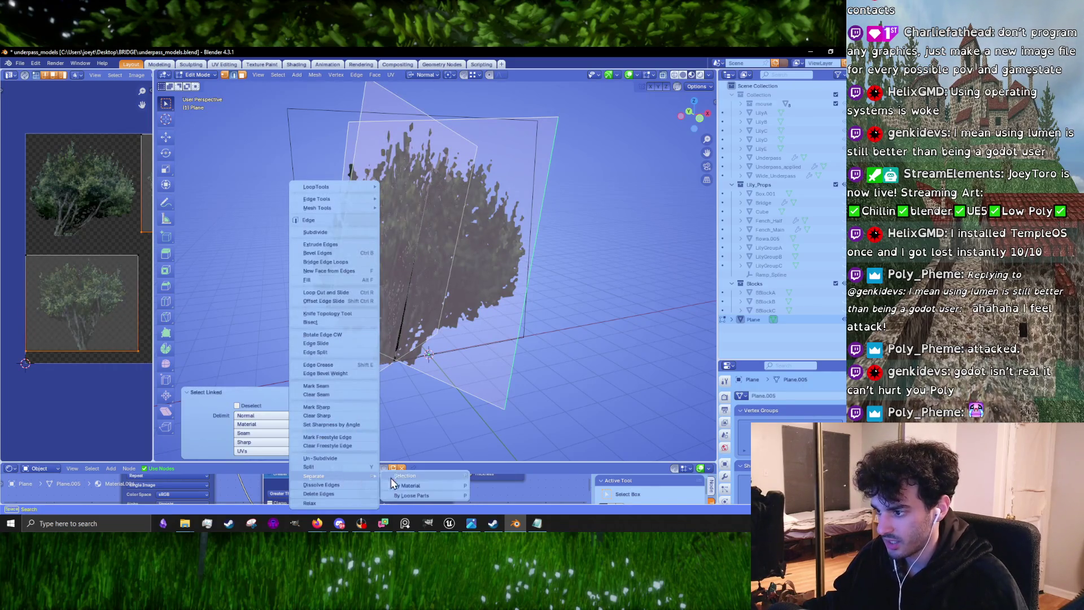
click(403, 476)
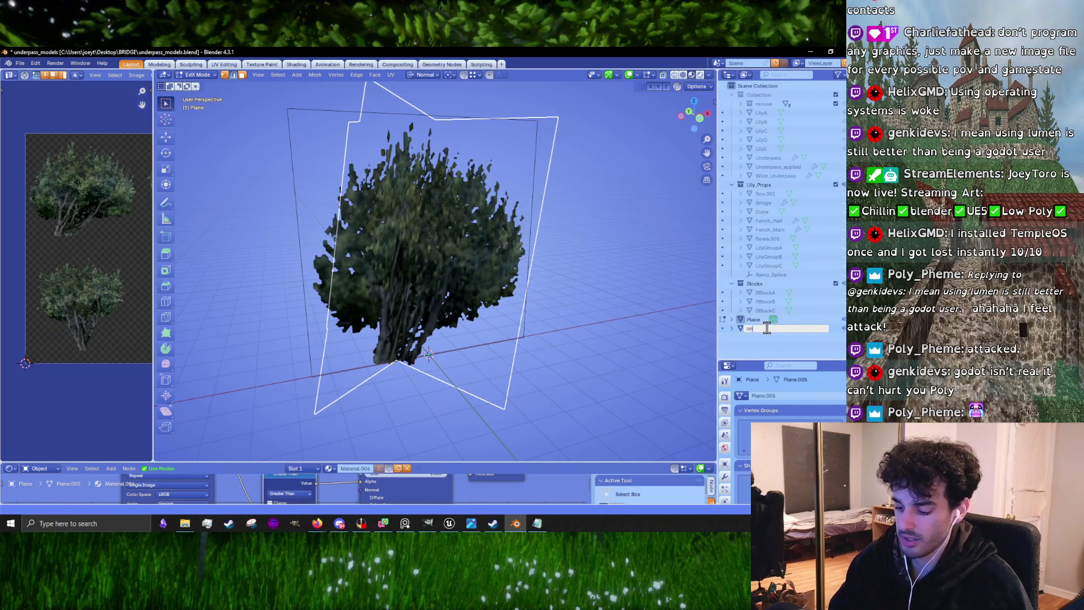
key(Return)
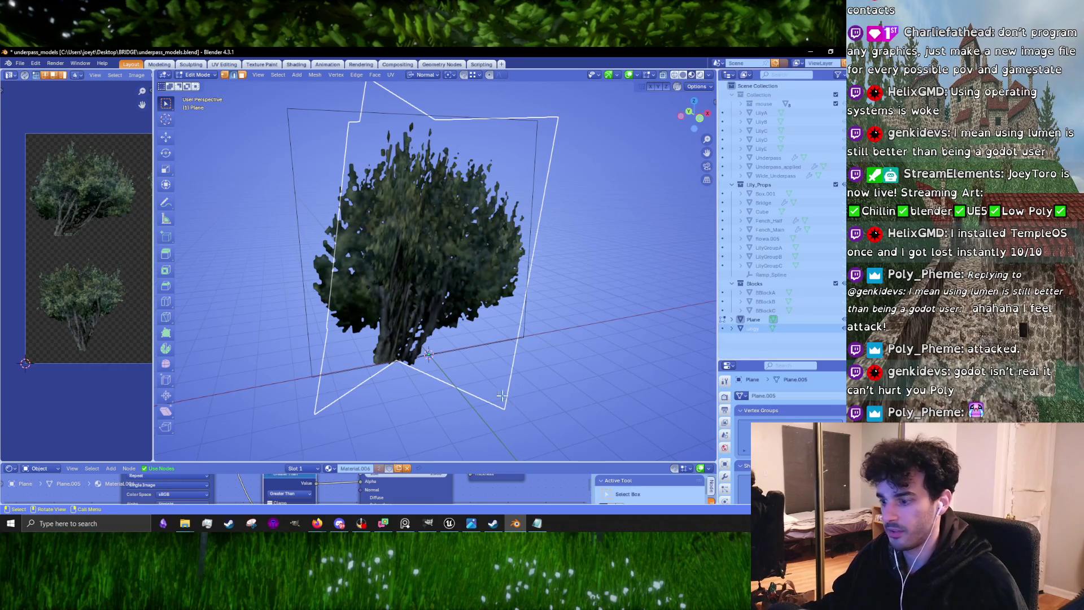
Return to Object Mode, preview the cut-out foliage and select the original Plane
key(Tab)
click(486, 368)
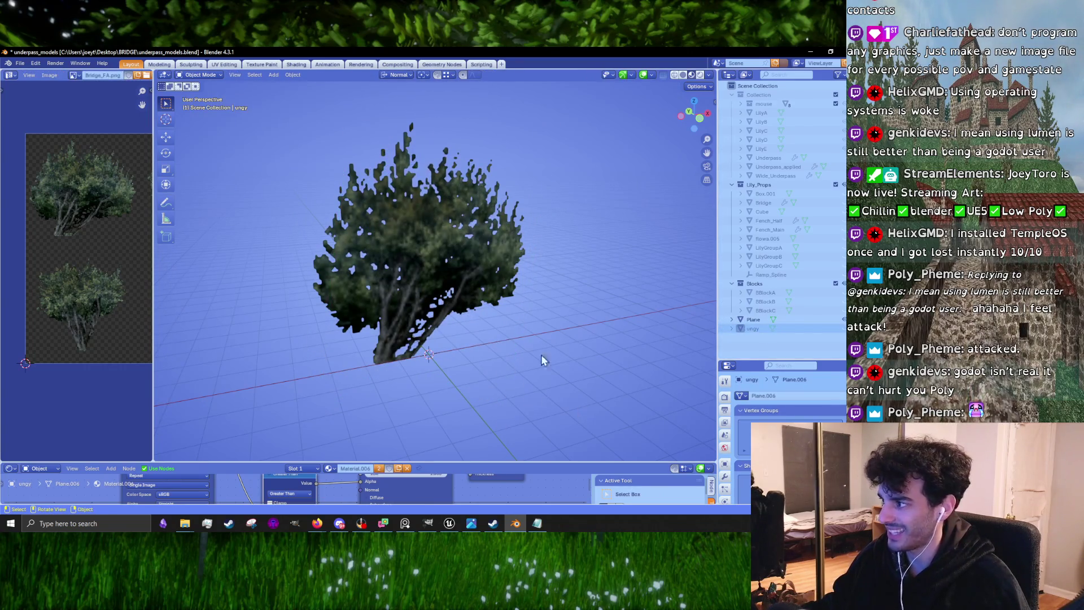
click(462, 318)
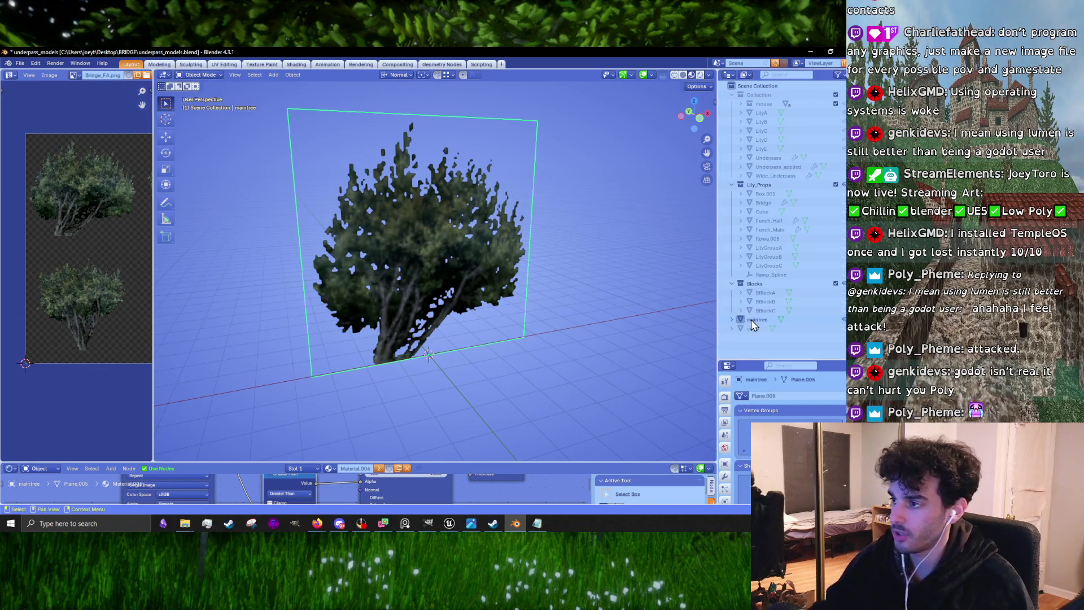
Select maintree, enter Edit Mode and duplicate the bush card plane
click(751, 319)
click(453, 381)
click(425, 303)
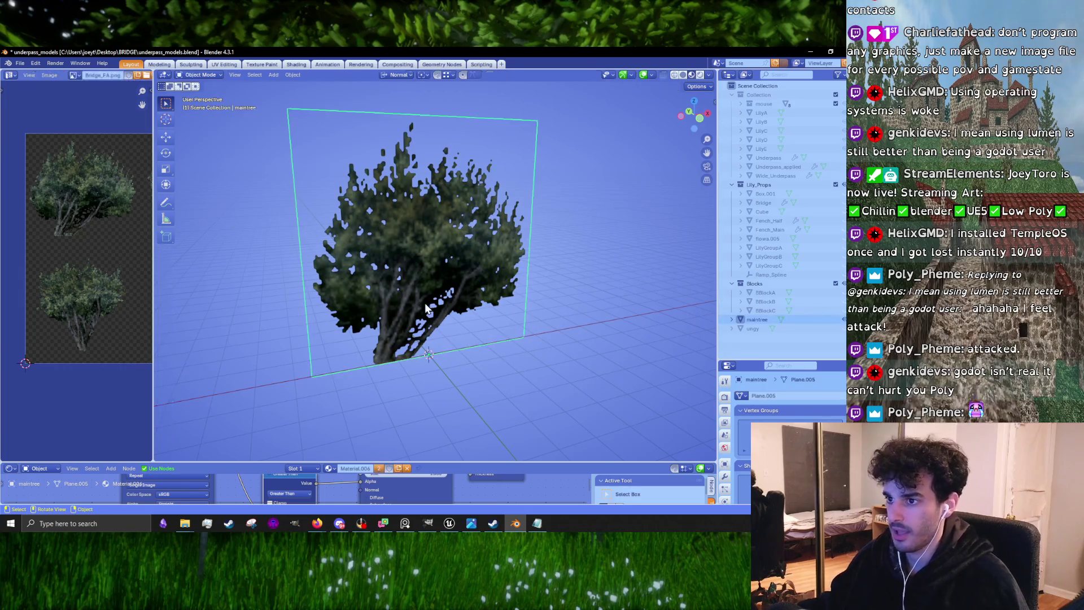
key(Tab)
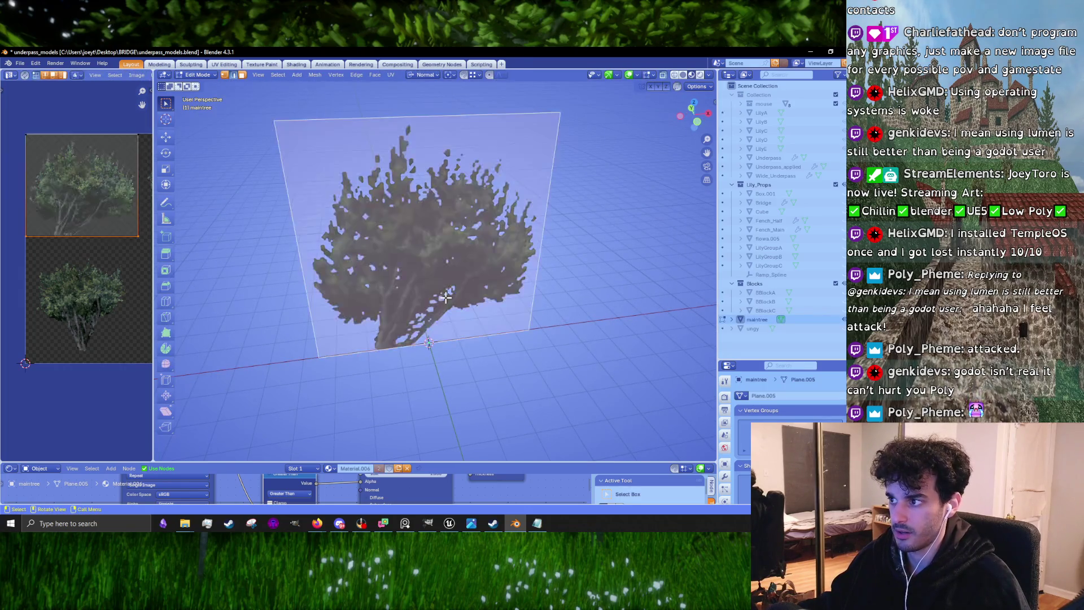
key(shift+d)
key(Escape)
Rotate the duplicate about the Global Z axis by roughly -94 degrees
key(r)
key(z)
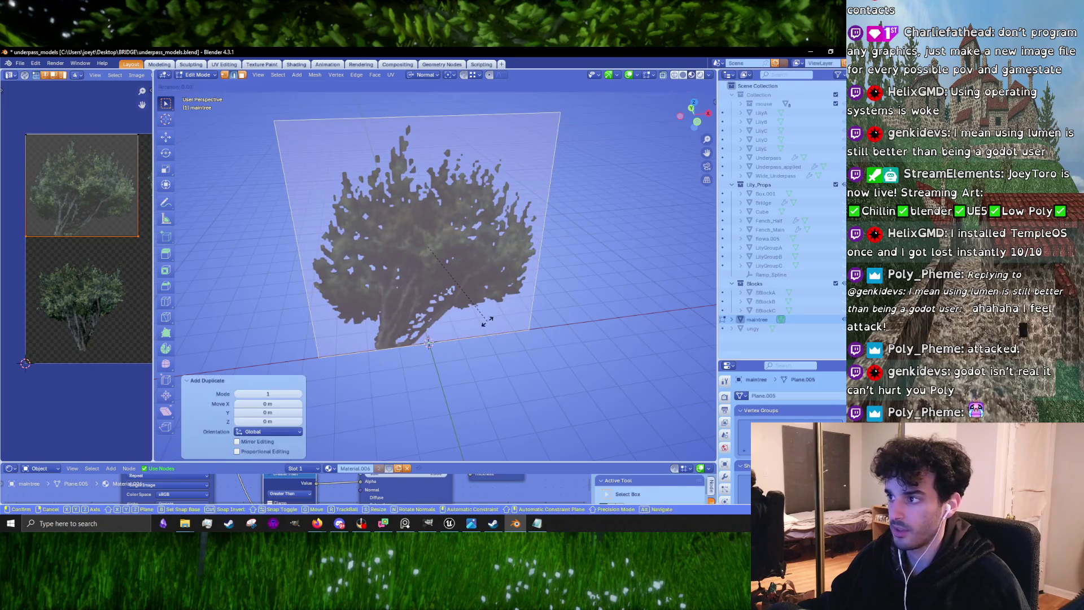
key(Escape)
click(426, 75)
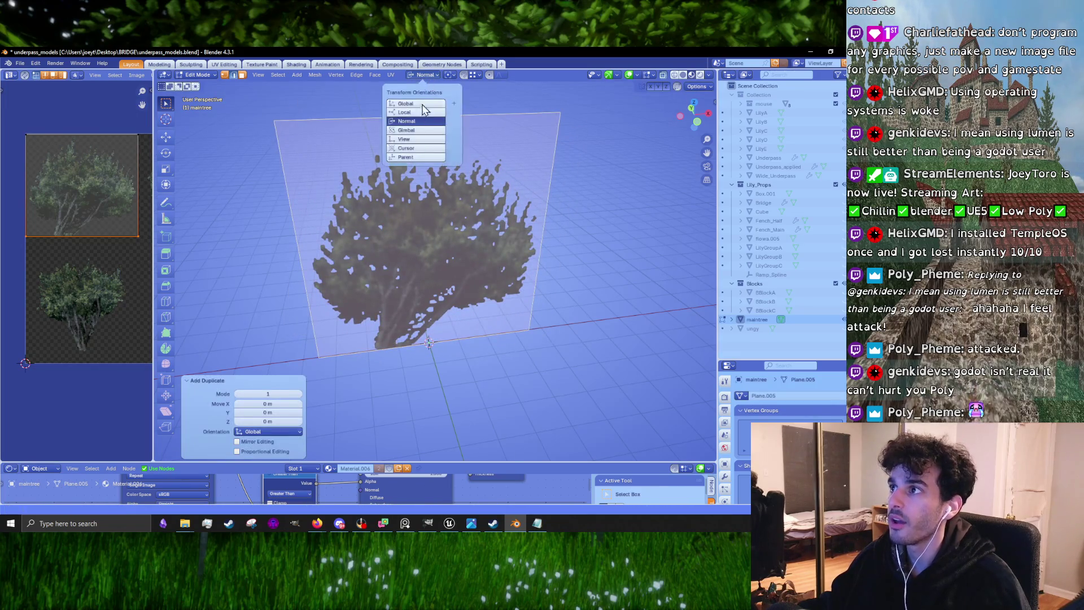
click(425, 105)
key(r)
key(z)
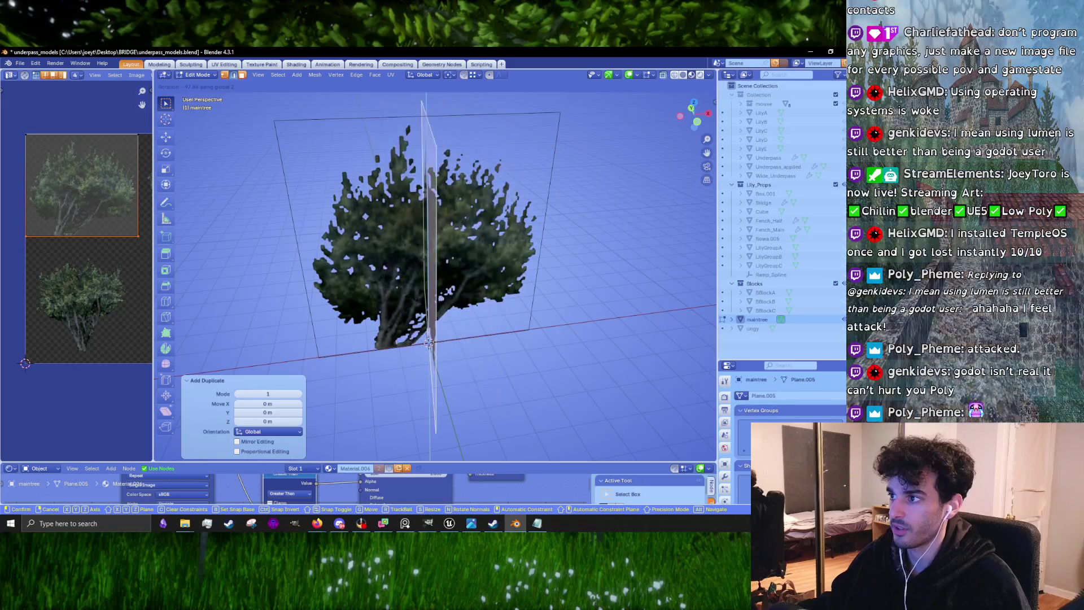
click(427, 300)
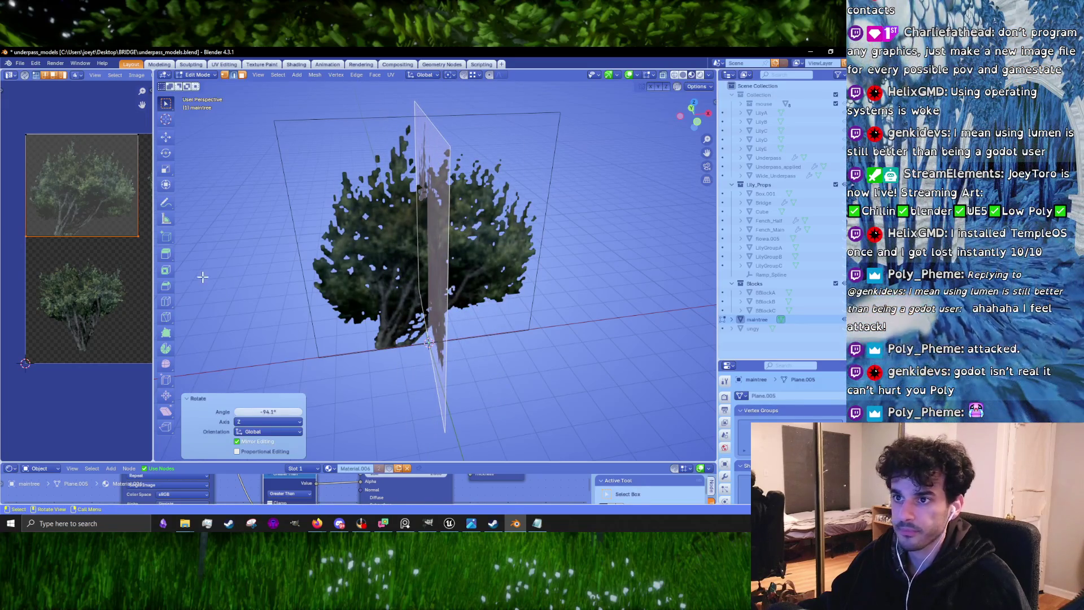
Select the duplicate card's UV island in the UV editor
scroll(52, 243, down, 2)
click(79, 229)
scroll(36, 232, down, 1)
Slide the duplicate's UV island along X onto the second bush in the atlas
key(g)
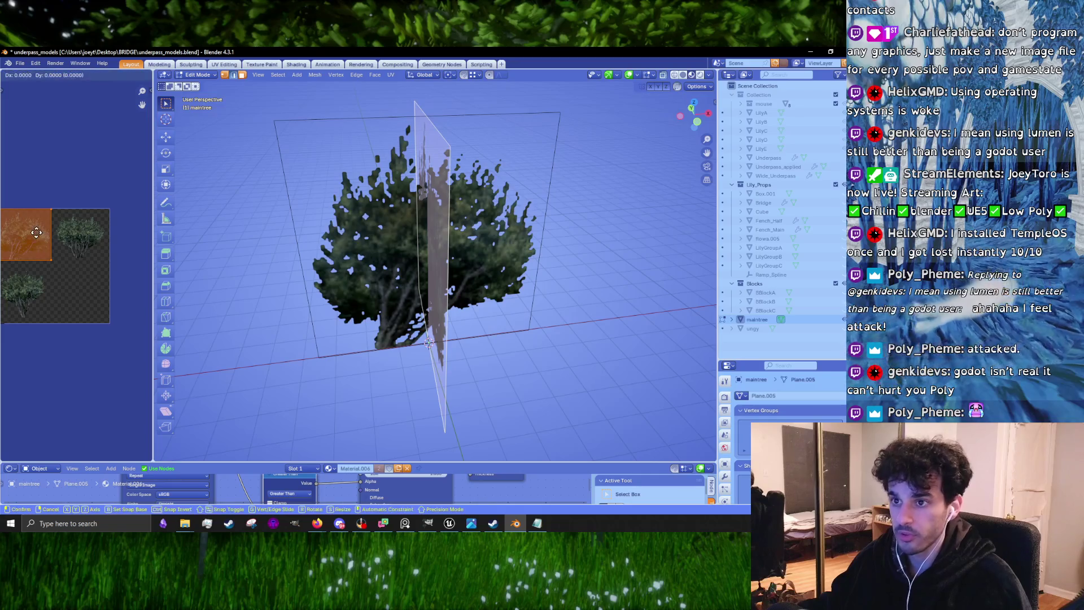
key(Escape)
key(g)
key(x)
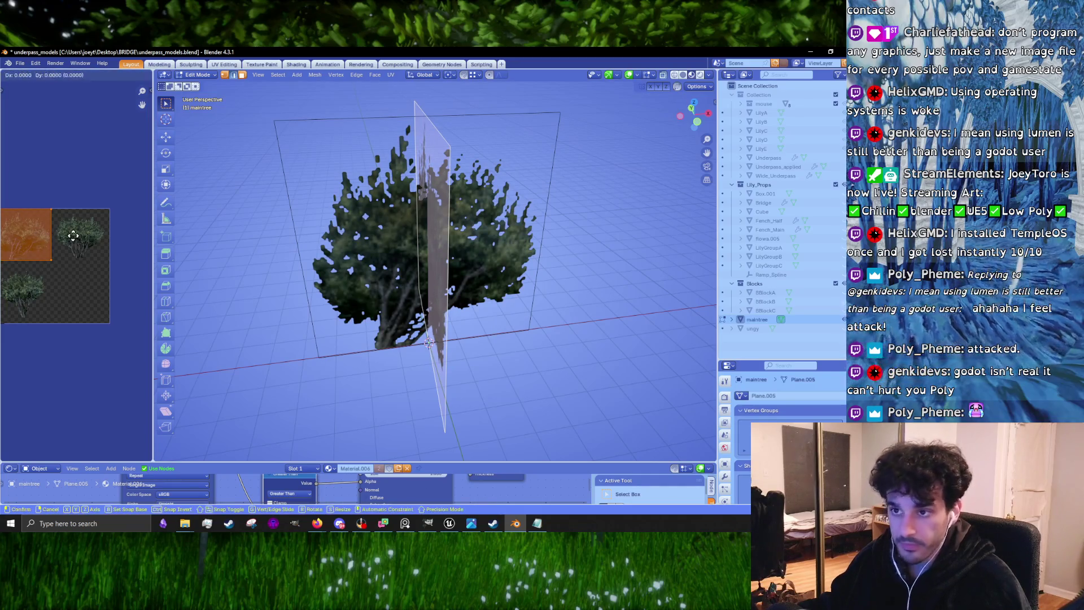
click(130, 222)
scroll(105, 241, up, 3)
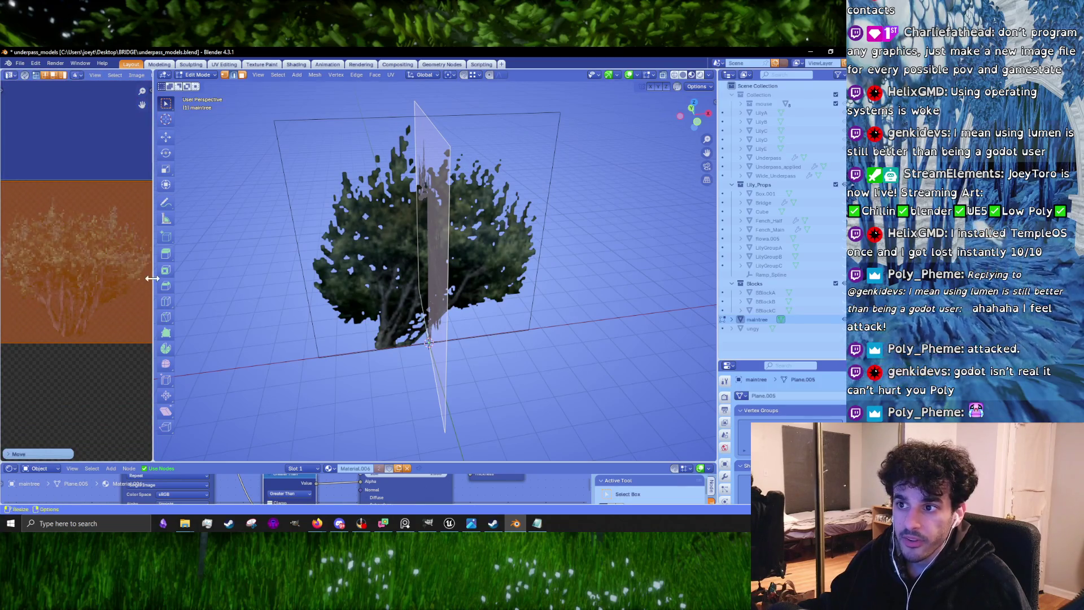
drag(152, 278, 244, 280)
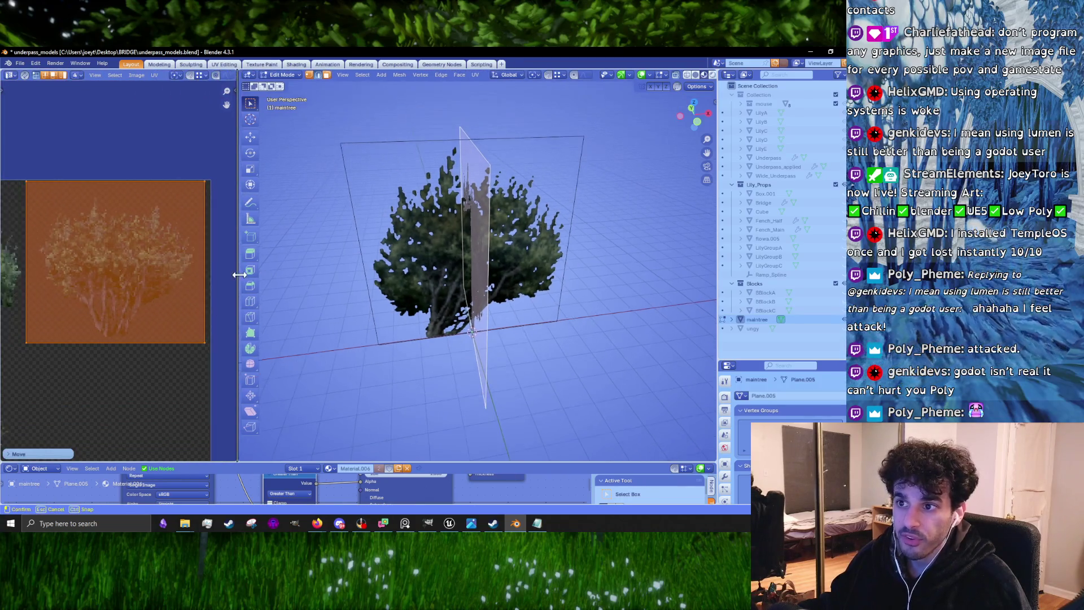
click(121, 290)
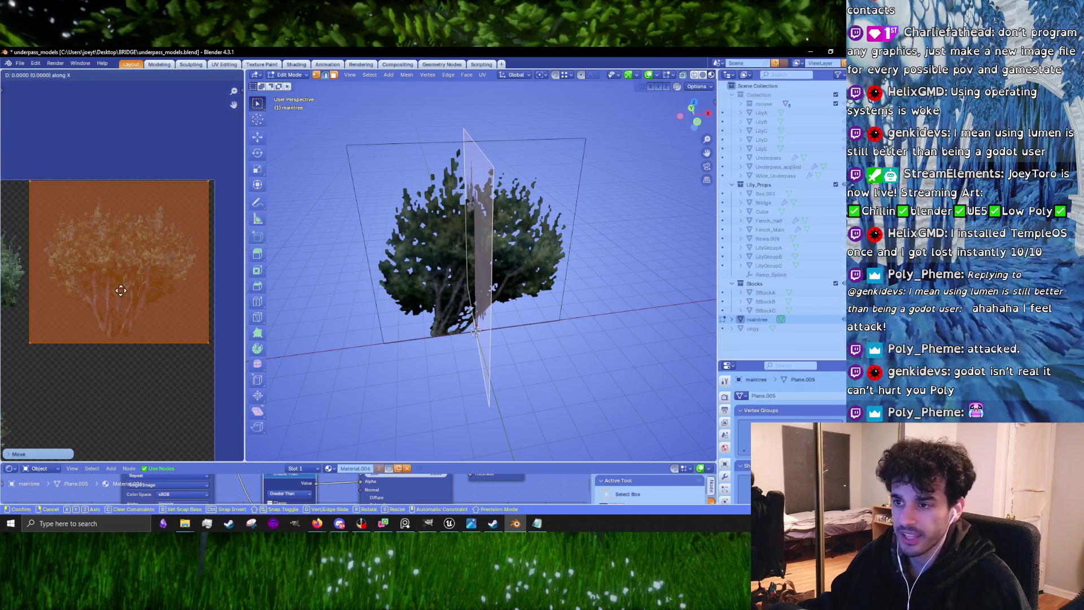
Shift the crossing card about -1.05 m along X in the viewport
key(Tab)
drag(504, 314, 457, 297)
key(Tab)
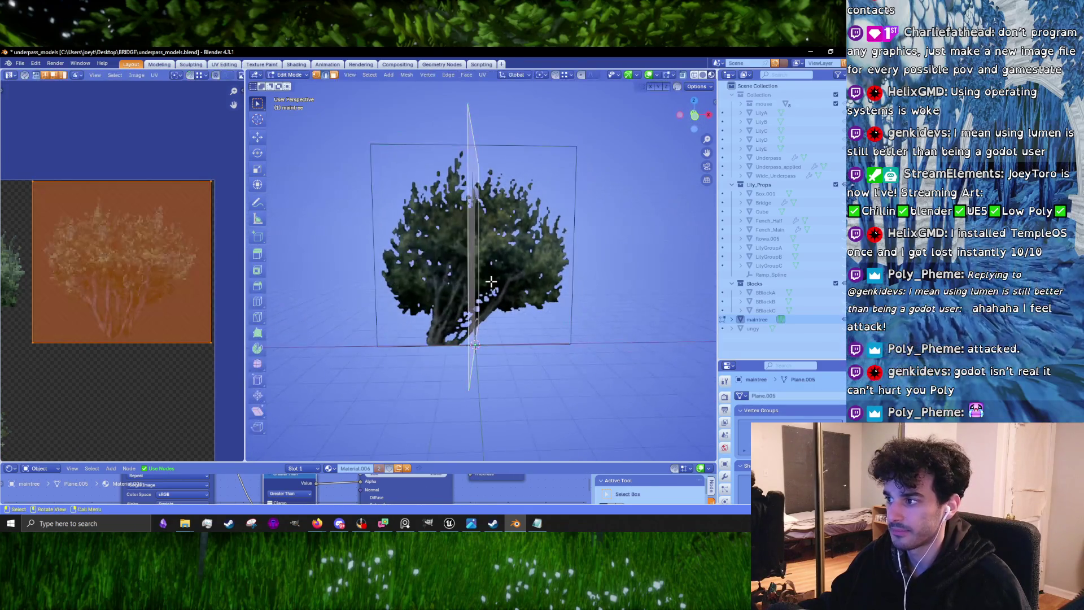
key(h)
key(ctrl+z)
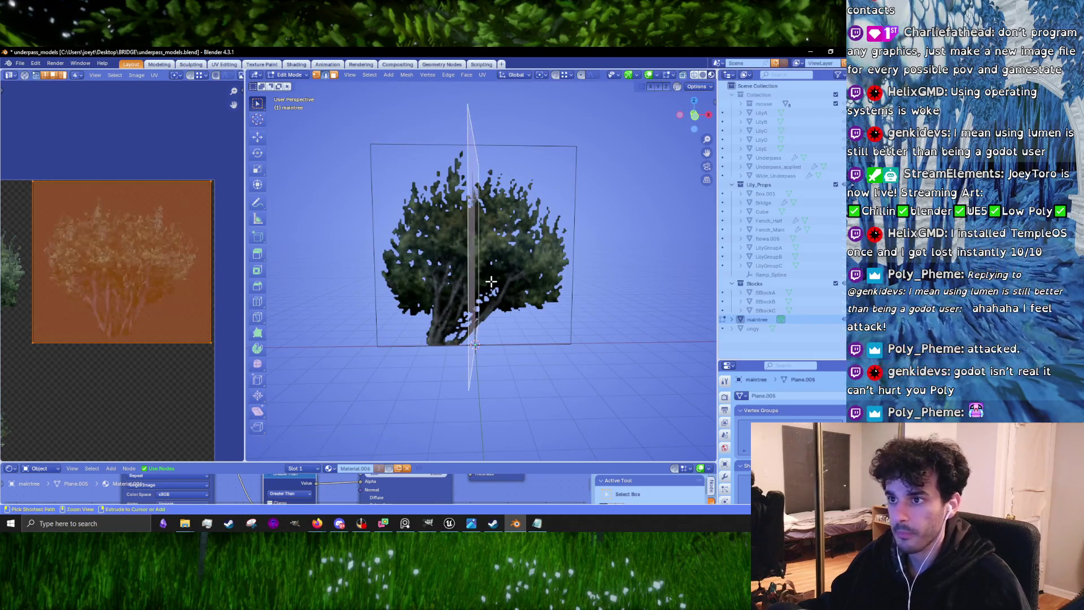
key(g)
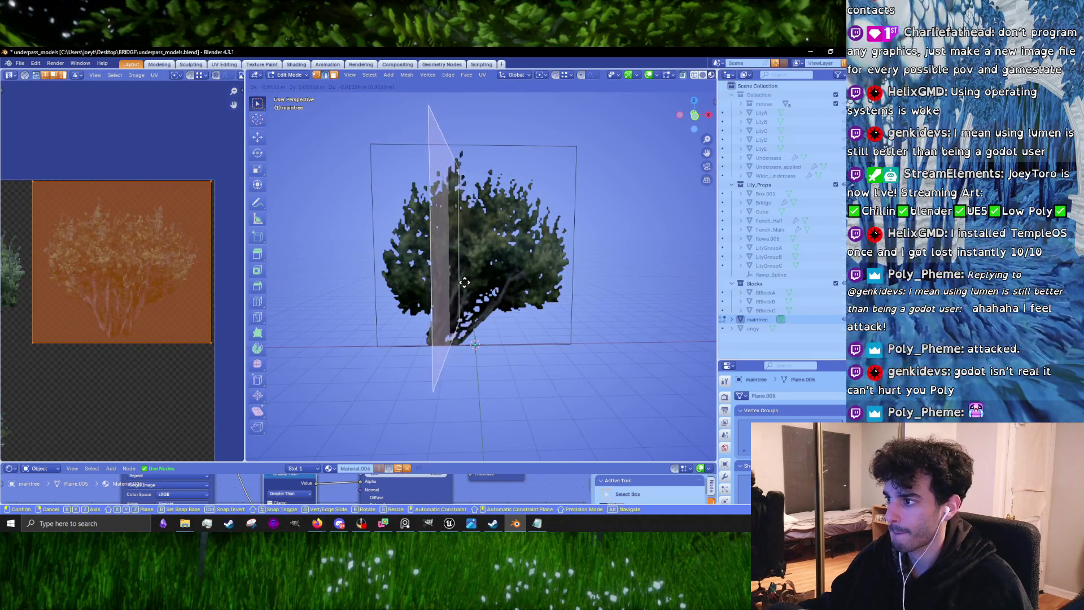
click(475, 283)
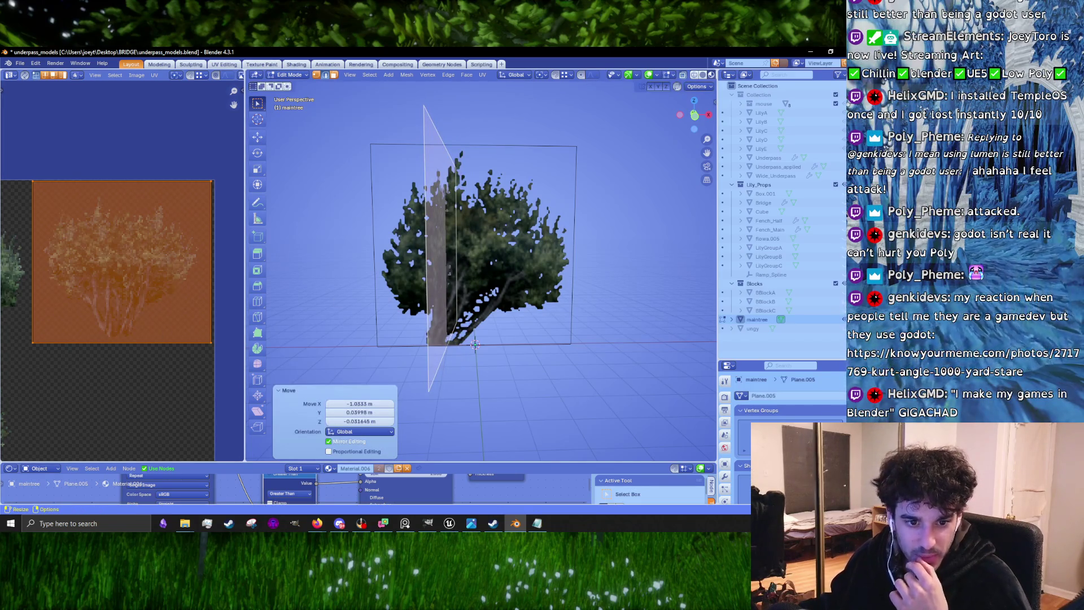
Switch to the web browser and open the meme GIF in a new tab
key(alt+Tab)
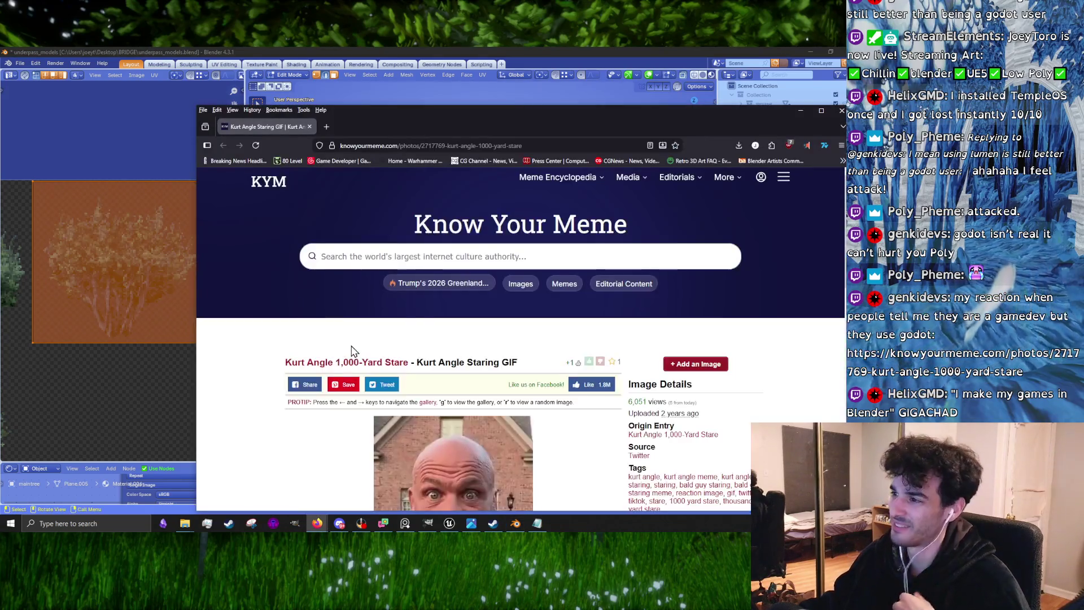
scroll(443, 319, down, 3)
click(443, 319)
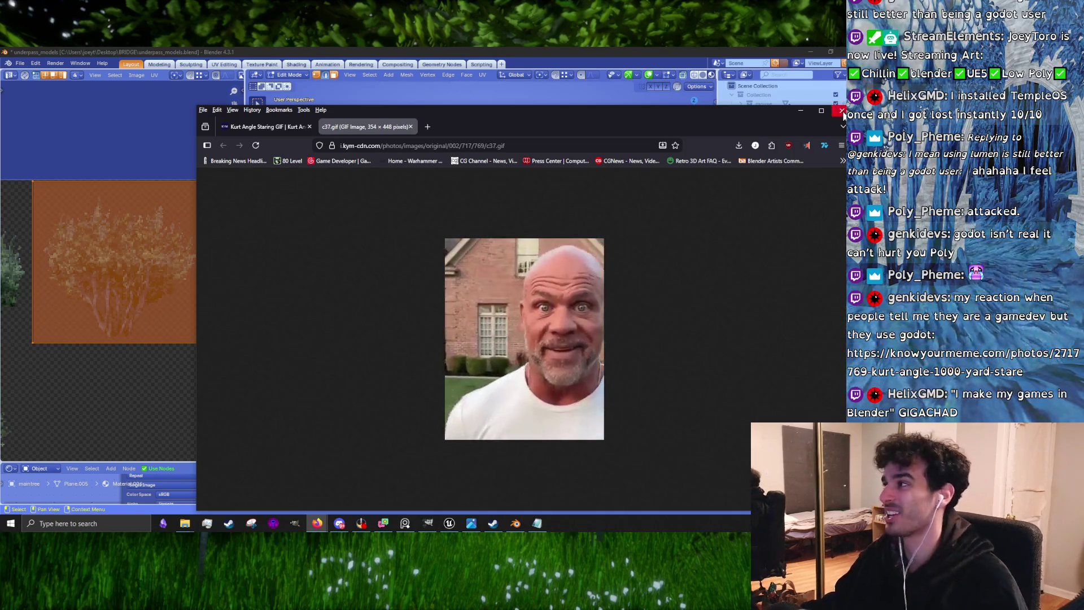
Close the Firefox window to return to Blender
click(843, 113)
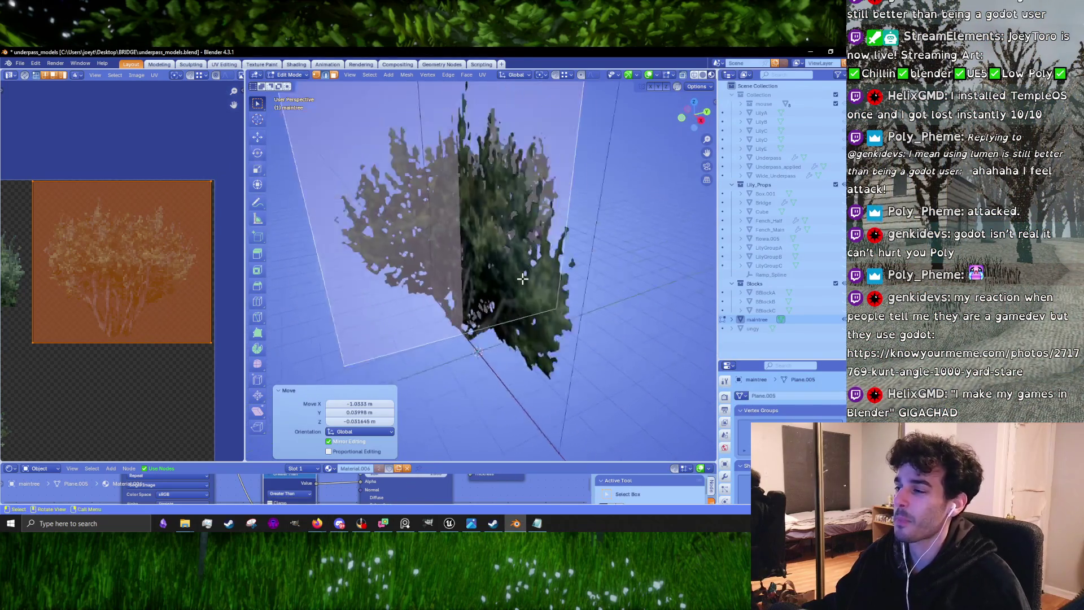
Move the crossing card -0.142 m along Y, then return to Object Mode
mouse_move(522, 279)
mouse_down()
mouse_move(490, 288)
mouse_move(480, 271)
mouse_move(555, 288)
mouse_up()
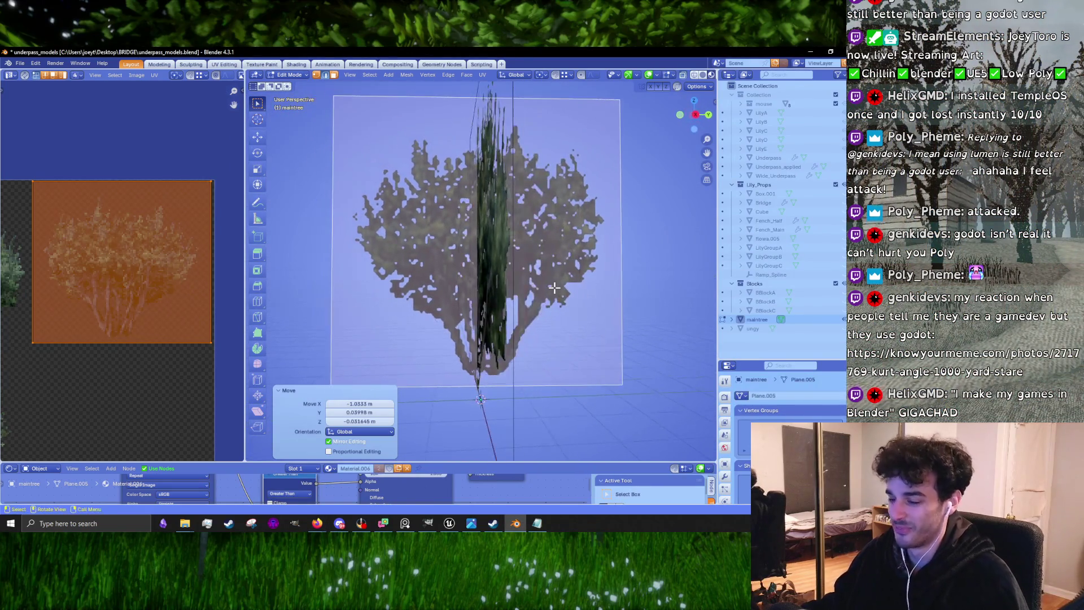
key(g)
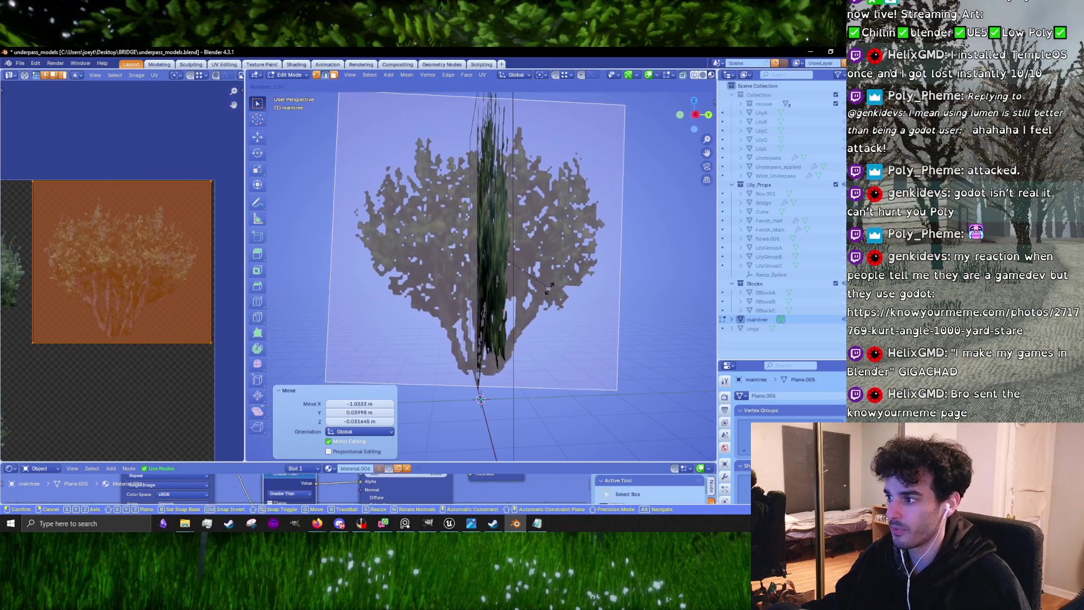
key(Escape)
key(g)
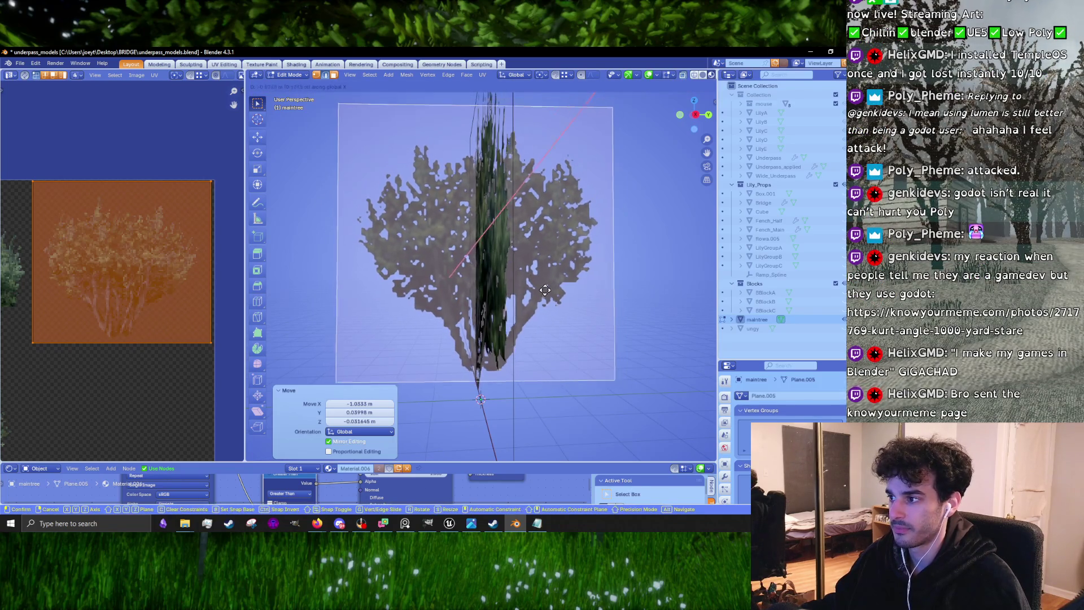
key(y)
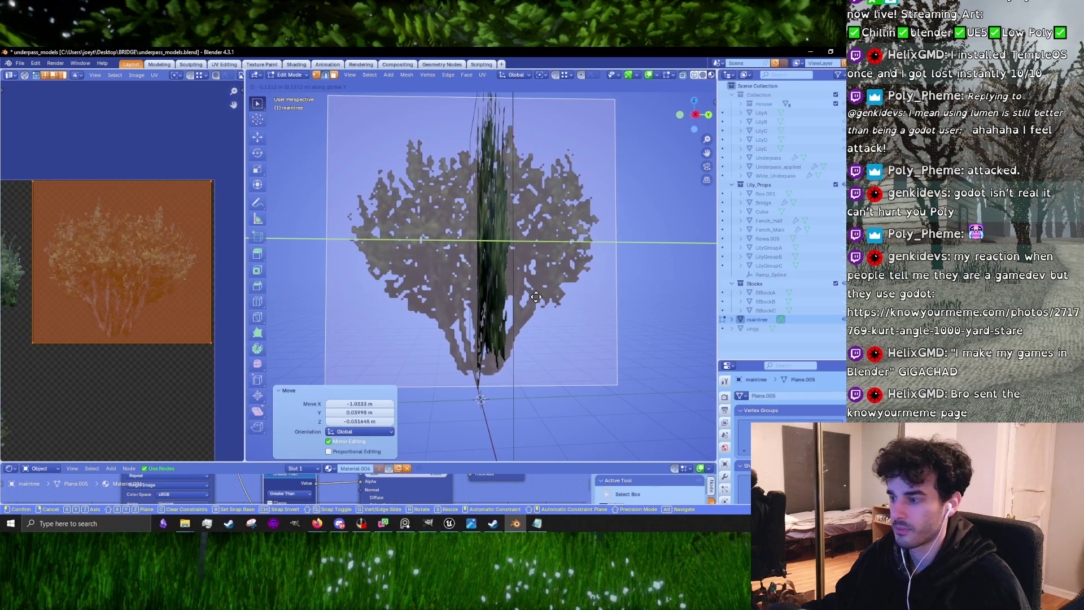
click(535, 297)
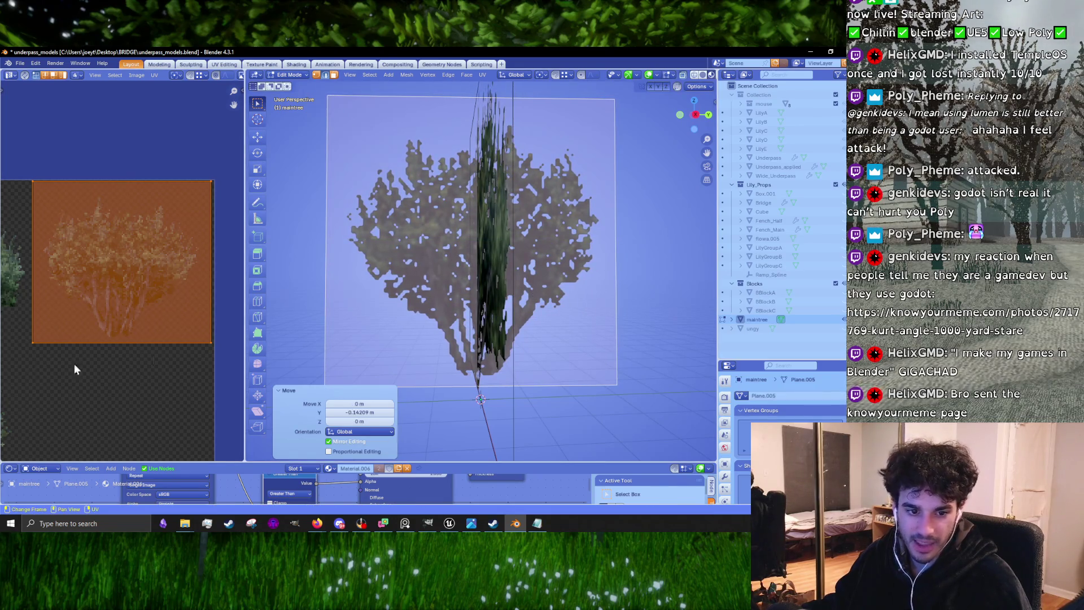
scroll(382, 326, down, 2)
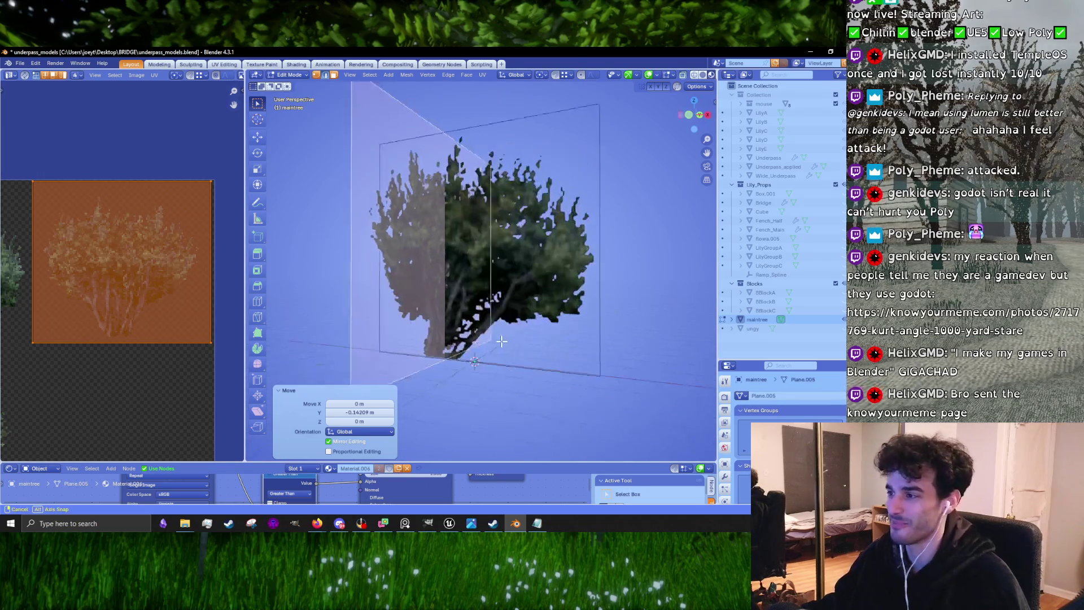
key(Tab)
scroll(560, 364, down, 3)
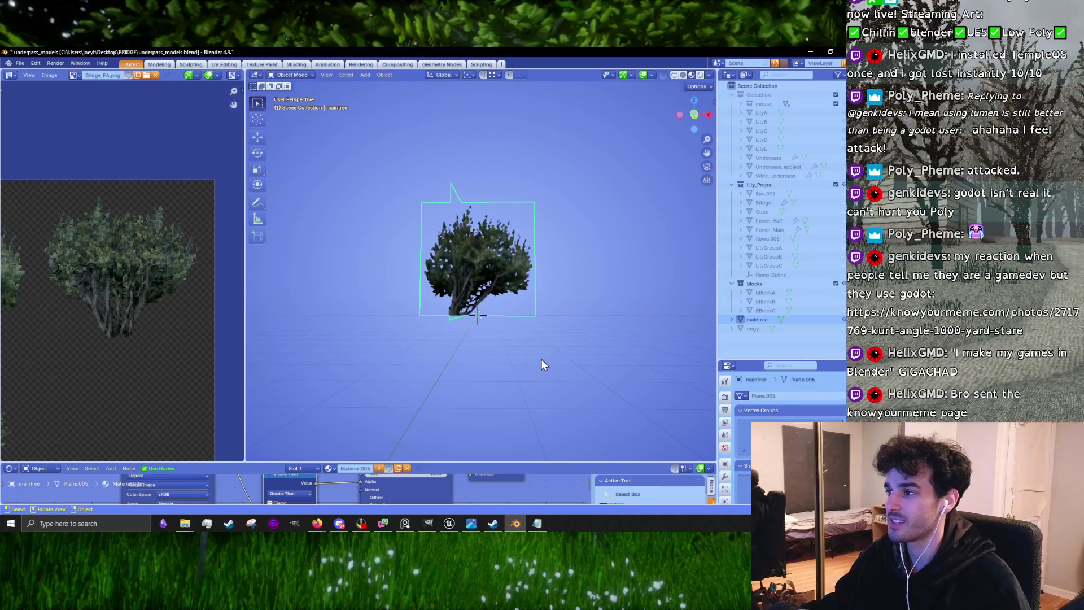
From the front view, delete the large selected card face in Edit Mode
scroll(527, 386, down, 6)
scroll(543, 392, up, 3)
scroll(546, 370, up, 3)
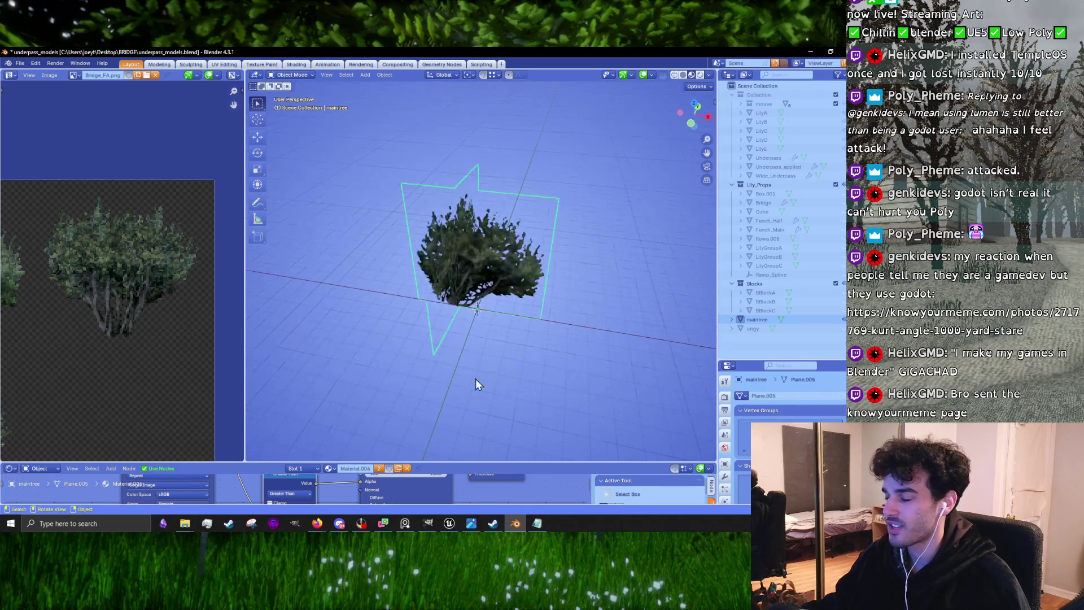
key(KP_1)
scroll(495, 338, up, 3)
key(Tab)
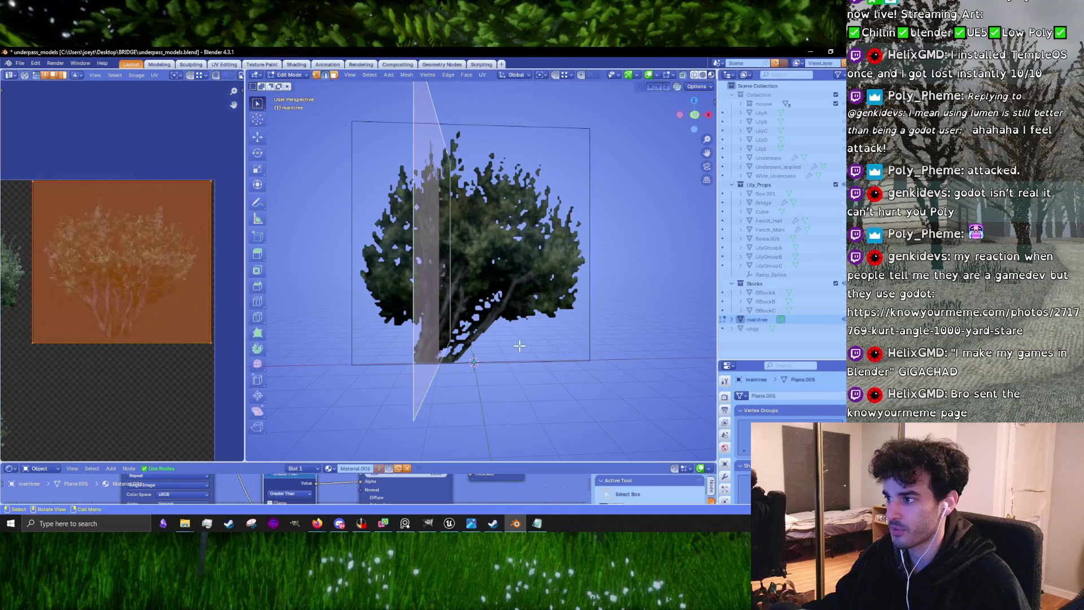
key(x)
click(423, 365)
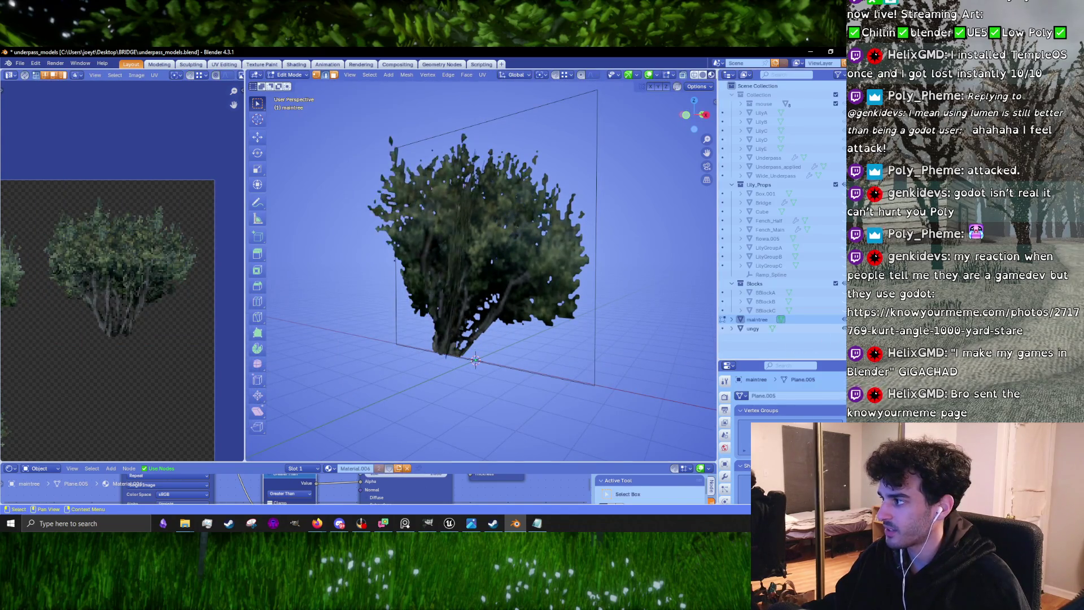
key(Tab)
Join the ungy object into maintree and inspect the combined mesh
mouse_move(438, 278)
mouse_down()
mouse_move(414, 322)
mouse_move(507, 314)
mouse_move(596, 390)
mouse_up()
key(ctrl+j)
key(Tab)
scroll(521, 387, up, 5)
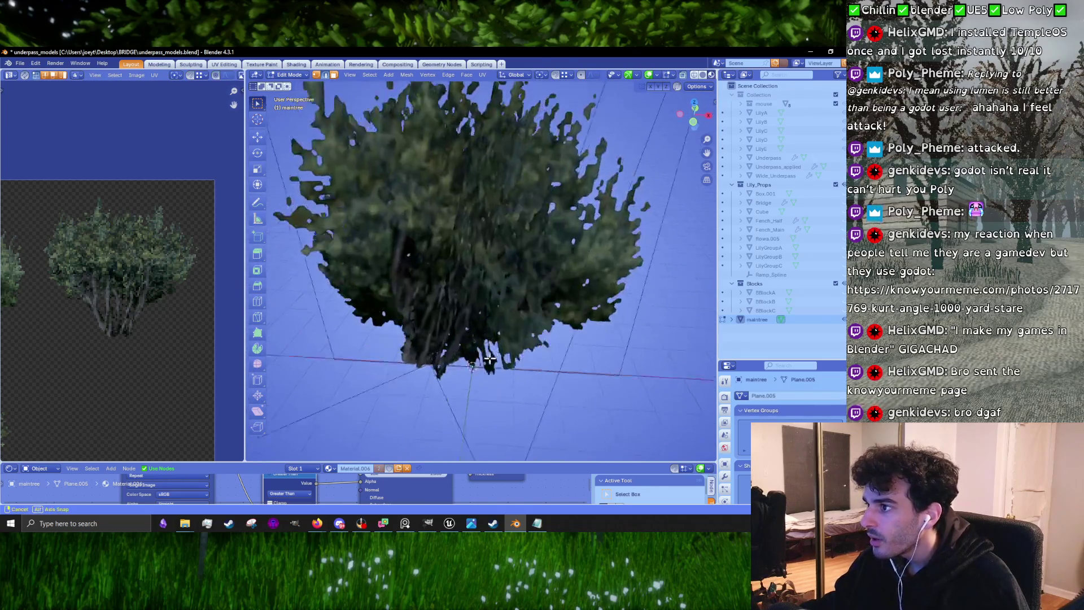
mouse_move(521, 388)
mouse_down()
mouse_move(515, 304)
mouse_move(542, 325)
mouse_move(599, 338)
mouse_up()
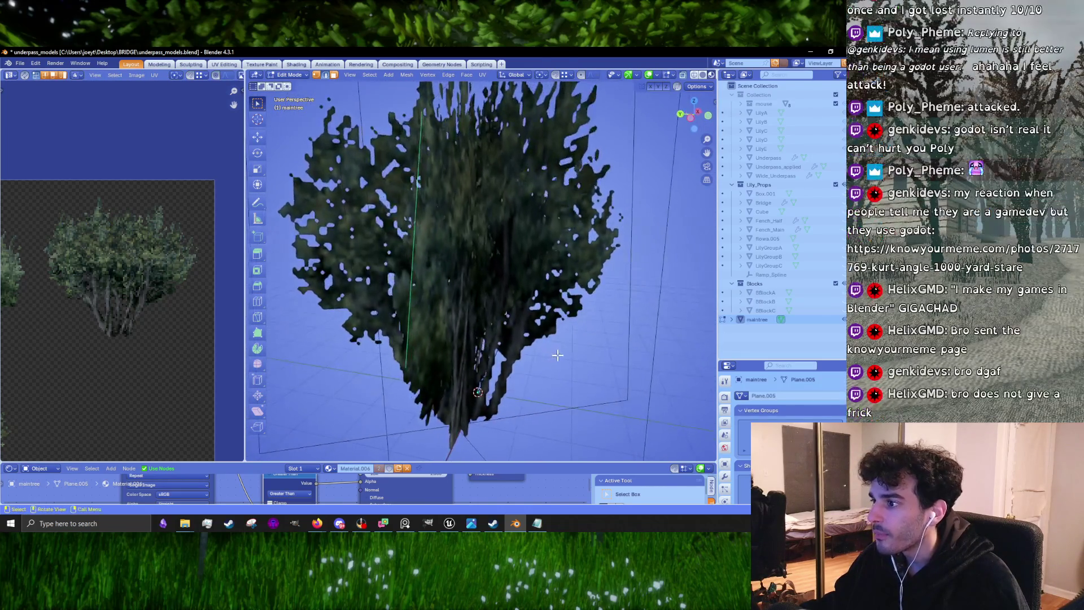
scroll(640, 350, down, 5)
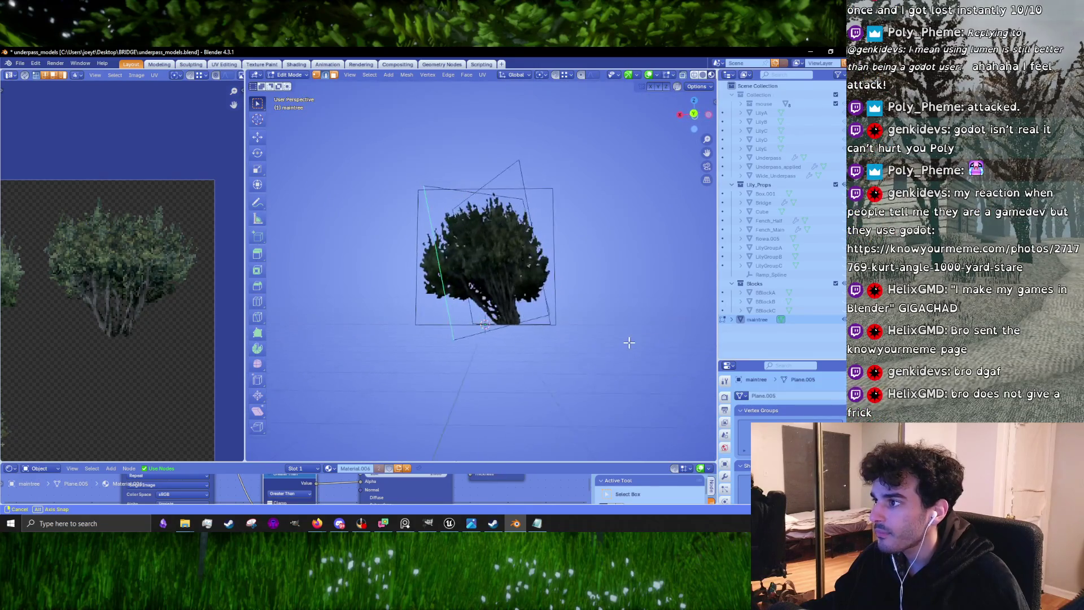
key(Tab)
Rotate maintree about 18.5 degrees around its vertical axis and check it from the side
key(r)
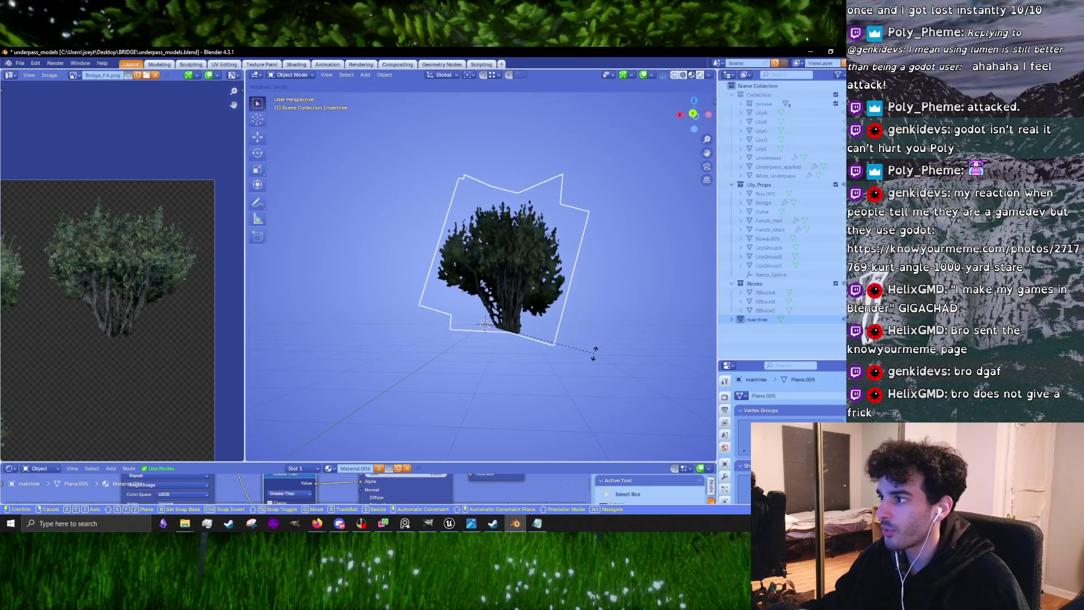
click(594, 354)
mouse_move(594, 354)
mouse_down()
mouse_move(618, 343)
mouse_move(411, 334)
mouse_up()
scroll(529, 361, down, 5)
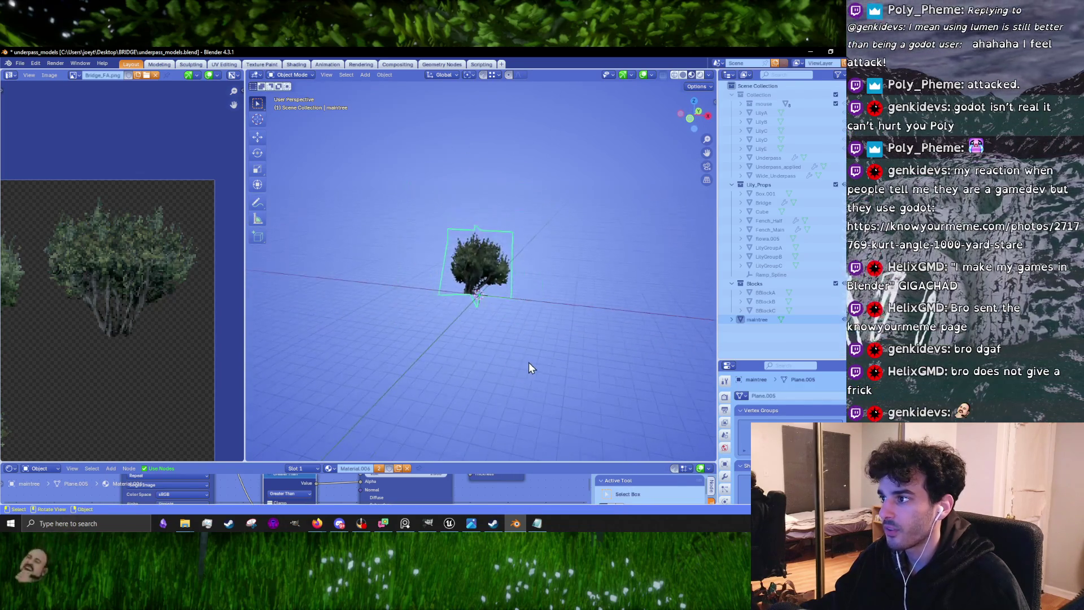
scroll(534, 344, up, 6)
mouse_move(524, 341)
mouse_down()
mouse_move(527, 361)
mouse_move(513, 363)
mouse_move(414, 319)
mouse_move(526, 350)
mouse_move(514, 345)
mouse_move(466, 218)
mouse_move(490, 202)
mouse_move(429, 251)
mouse_move(441, 293)
mouse_up()
key(Tab)
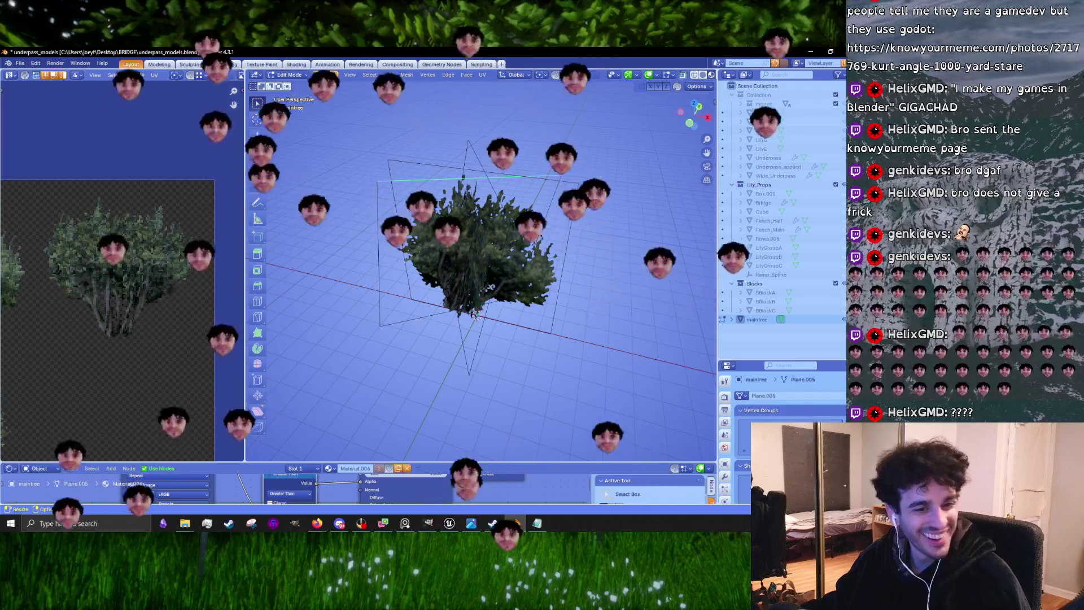
key(Tab)
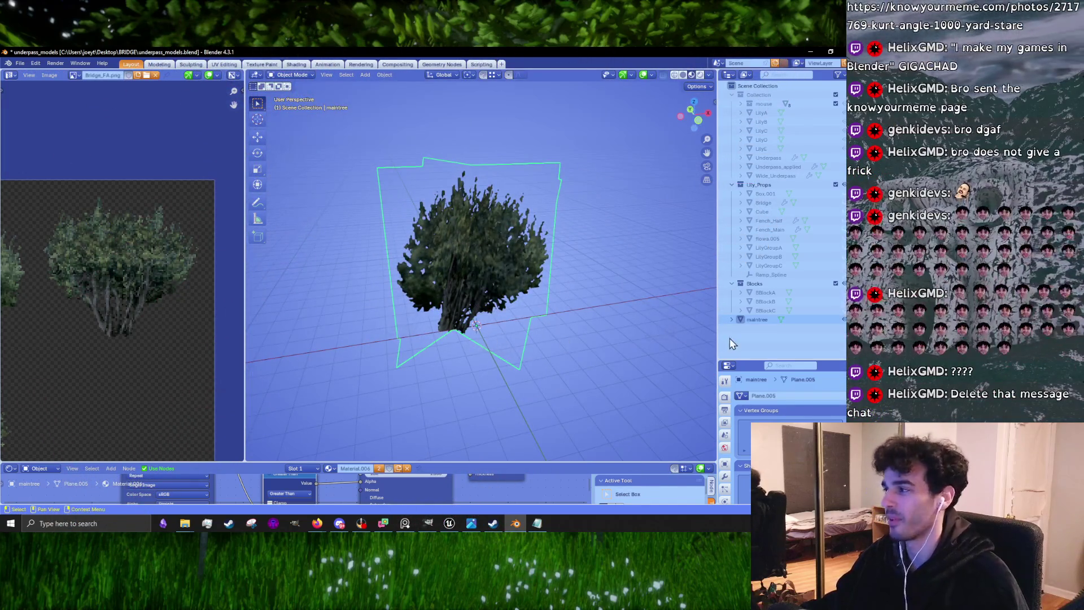
double_click(754, 320)
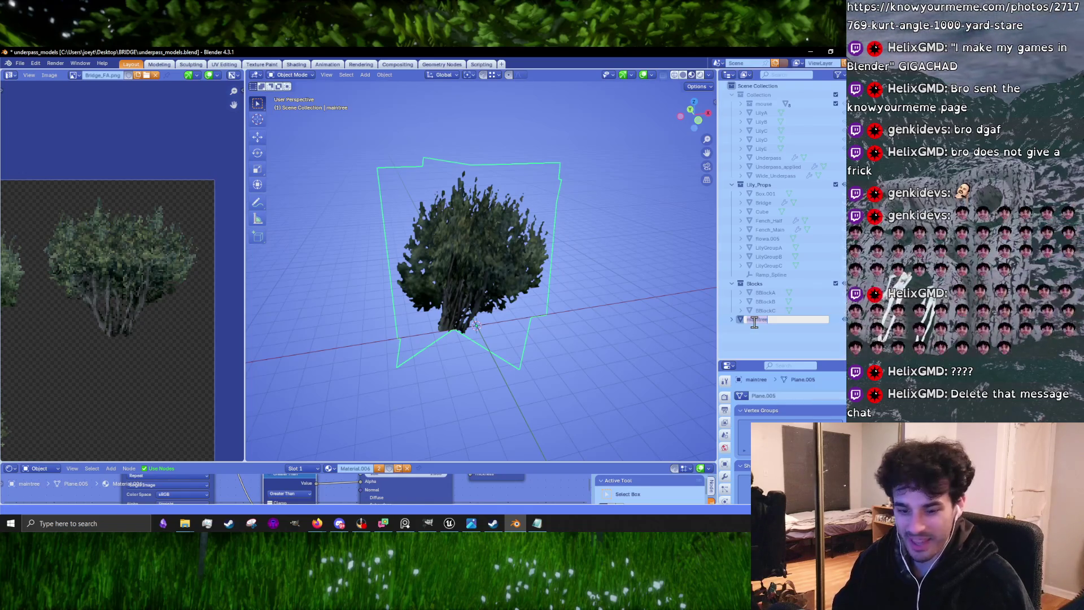
Replace the maintree object's name with Bridge_FA
key(BackSpace)
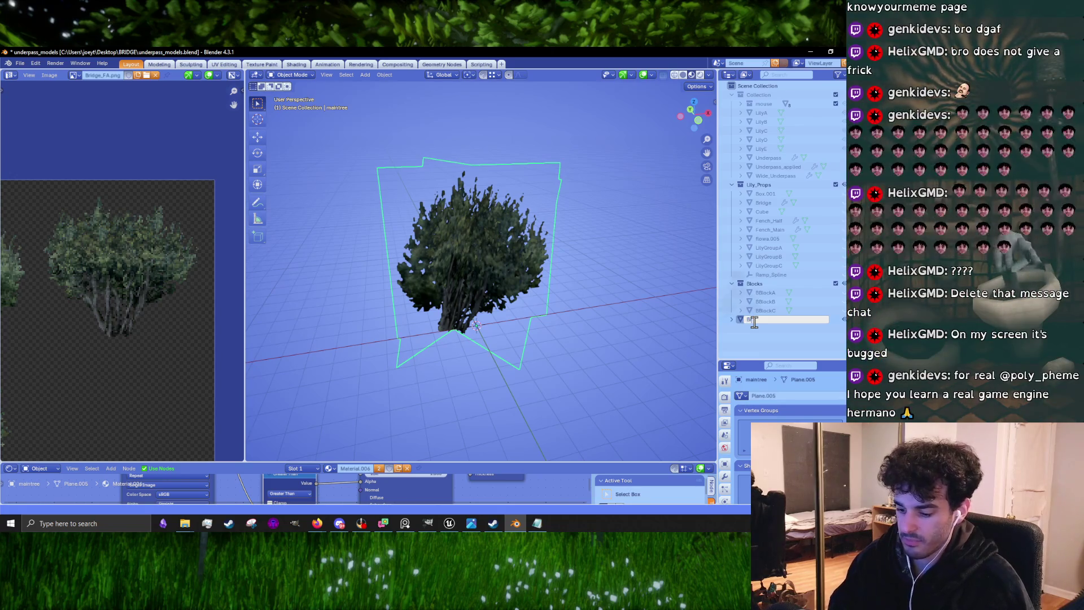
text(dge_F)
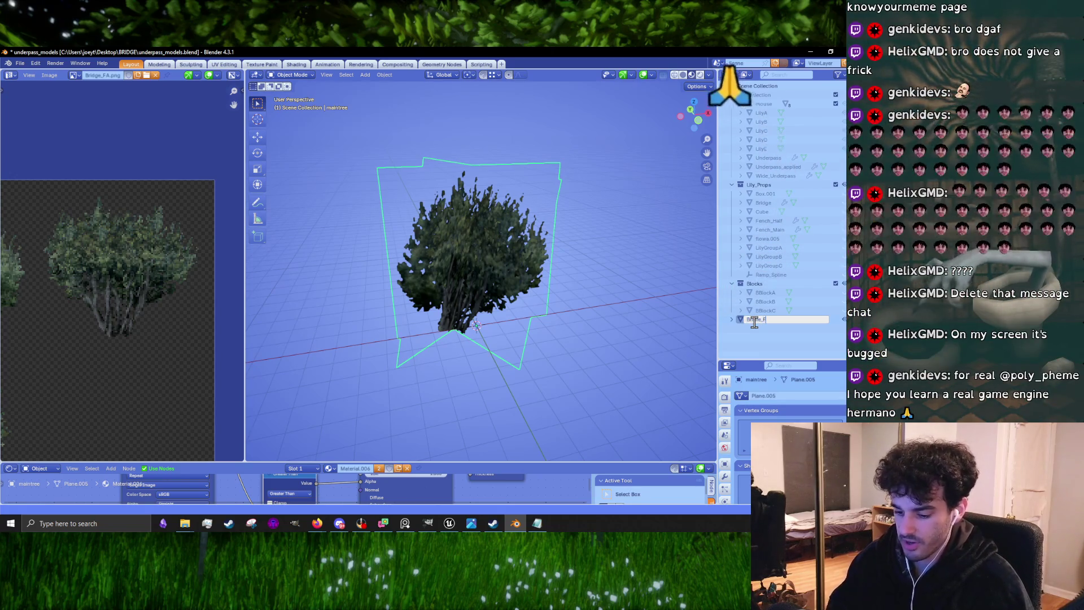
text(A)
key(Return)
Enter Edit Mode on the bush and deselect its card geometry
scroll(567, 347, up, 2)
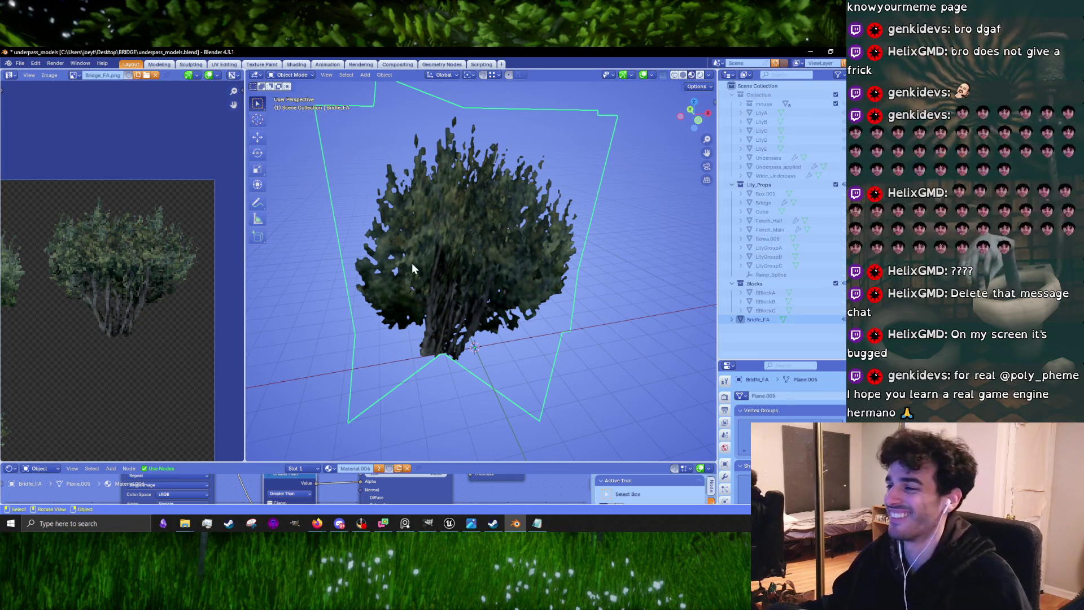
scroll(480, 257, down, 5)
scroll(492, 252, up, 5)
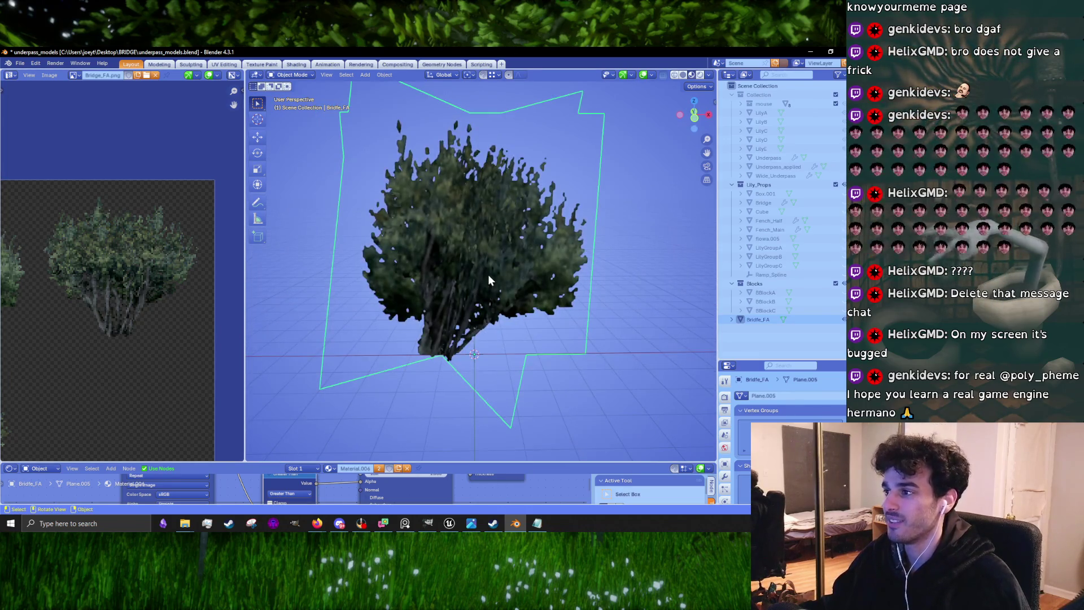
key(Tab)
key(Tab)
mouse_move(524, 261)
mouse_down()
mouse_move(534, 301)
mouse_move(576, 280)
mouse_move(495, 270)
mouse_move(618, 267)
mouse_move(644, 237)
mouse_move(463, 268)
mouse_move(369, 262)
mouse_move(578, 278)
mouse_move(552, 286)
mouse_move(547, 302)
mouse_move(514, 255)
mouse_move(606, 262)
mouse_move(541, 259)
mouse_up()
click(579, 277)
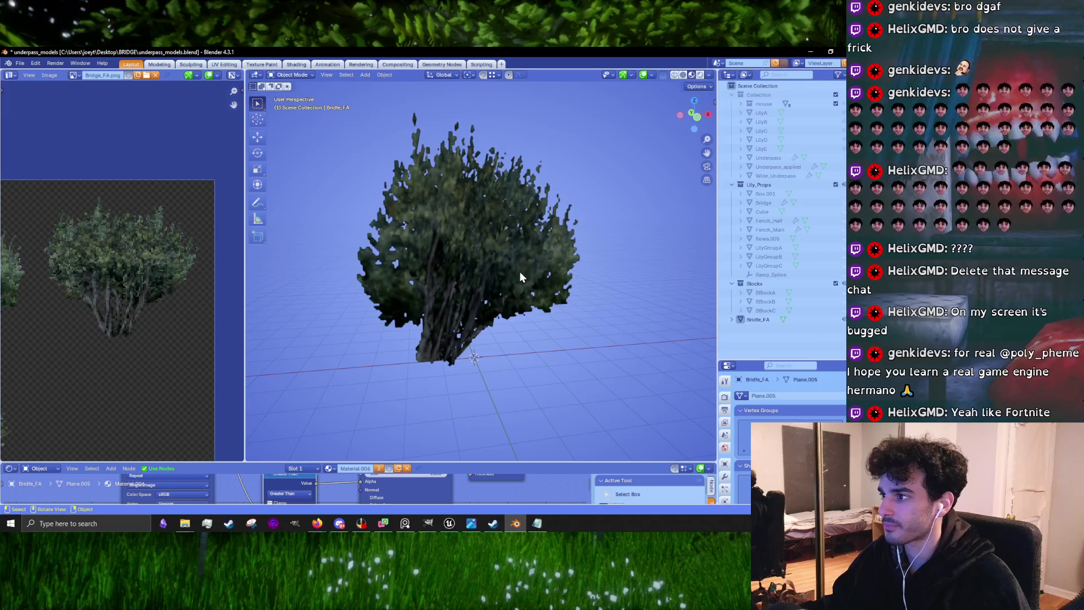
Select all linked card geometry in Edit Mode and duplicate it in place
click(520, 271)
key(Tab)
key(l)
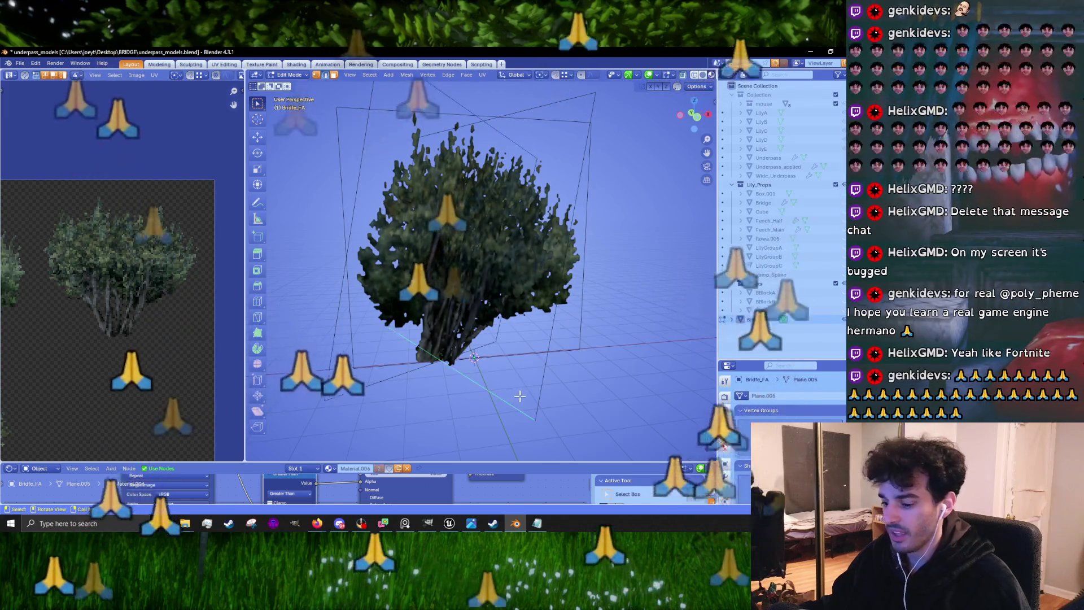
key(g)
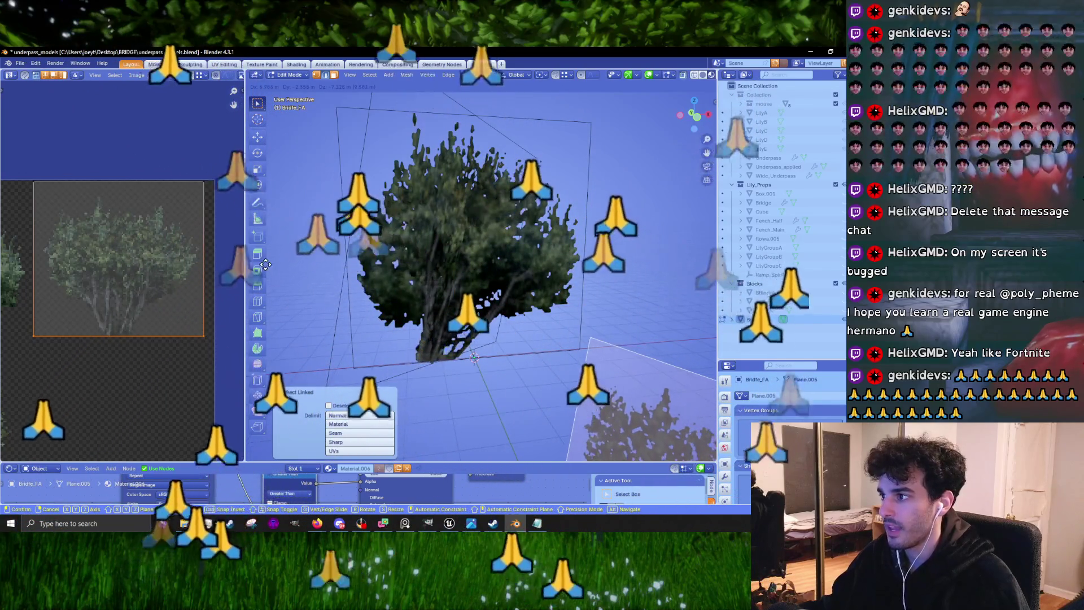
right_click(381, 288)
Turn the copied card 90 degrees to form a cross and return to Object Mode
mouse_move(381, 288)
mouse_down()
mouse_move(622, 327)
mouse_move(594, 372)
mouse_up()
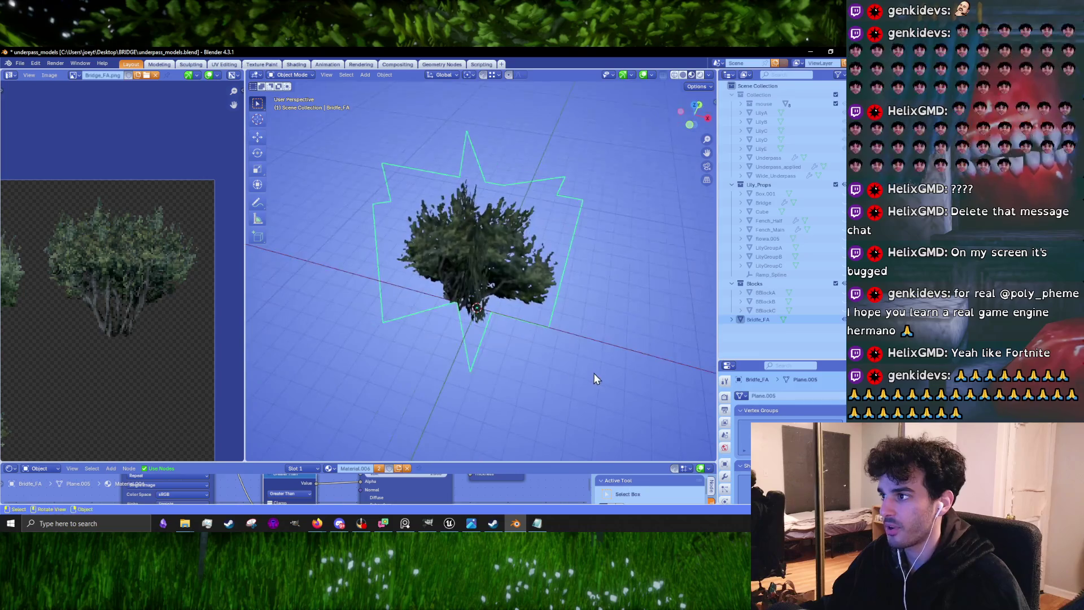
drag(535, 354, 520, 356)
text(r)
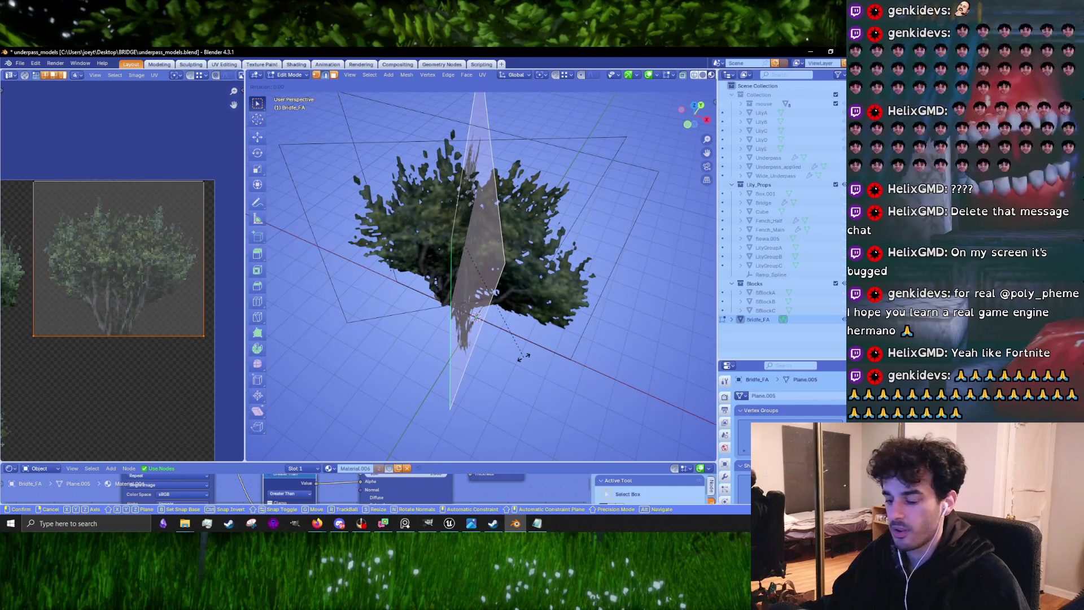
text(90)
key(Return)
key(Tab)
scroll(543, 370, down, 3)
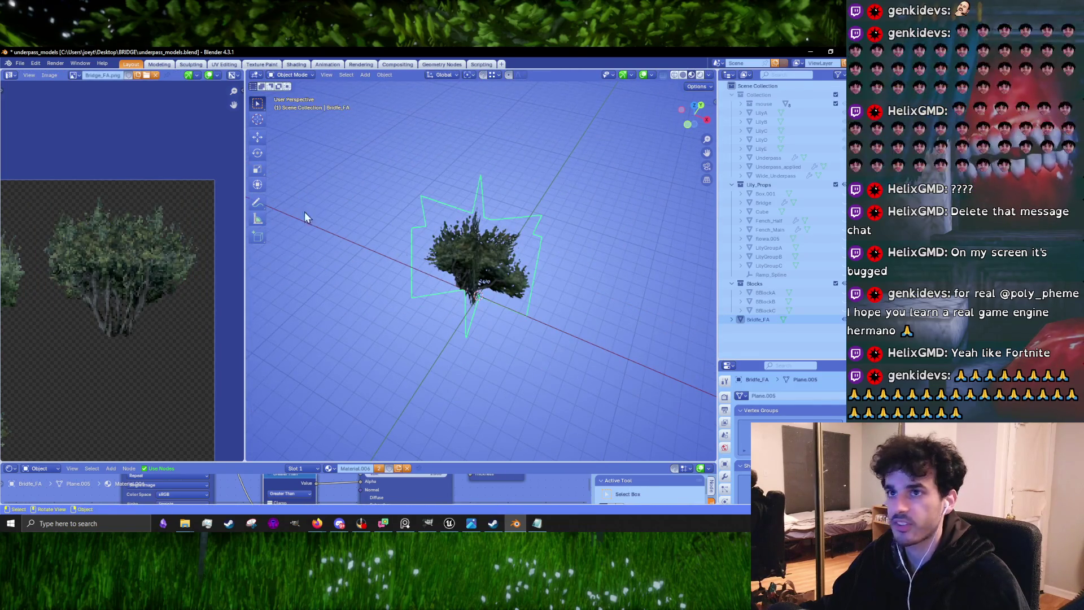
click(20, 64)
mouse_move(46, 202)
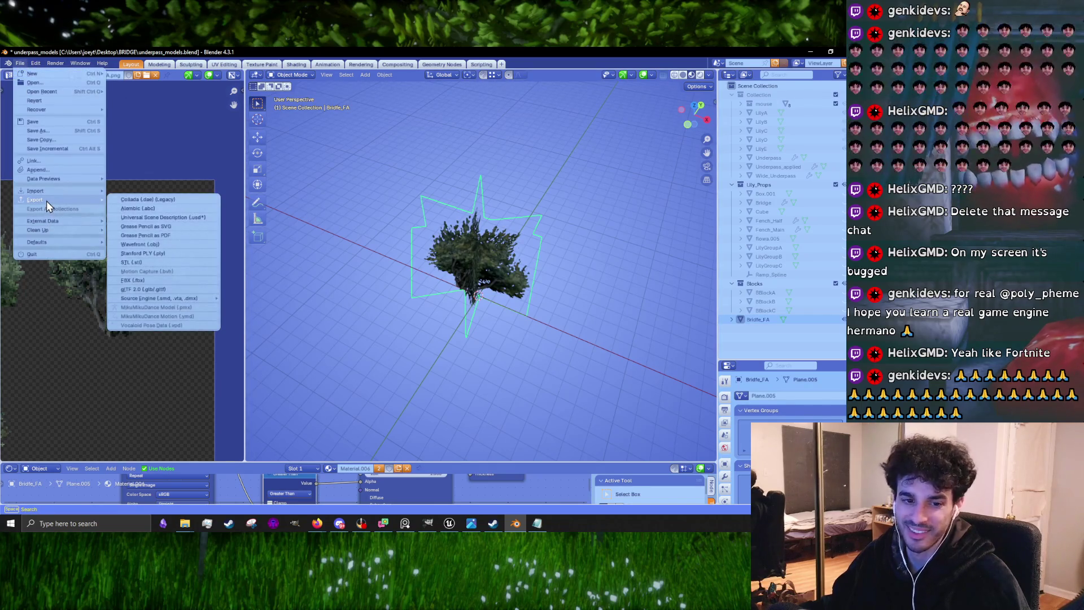
Export the selected bush as Bridge_FA.fbx with Limit to Selected Objects enabled
click(141, 282)
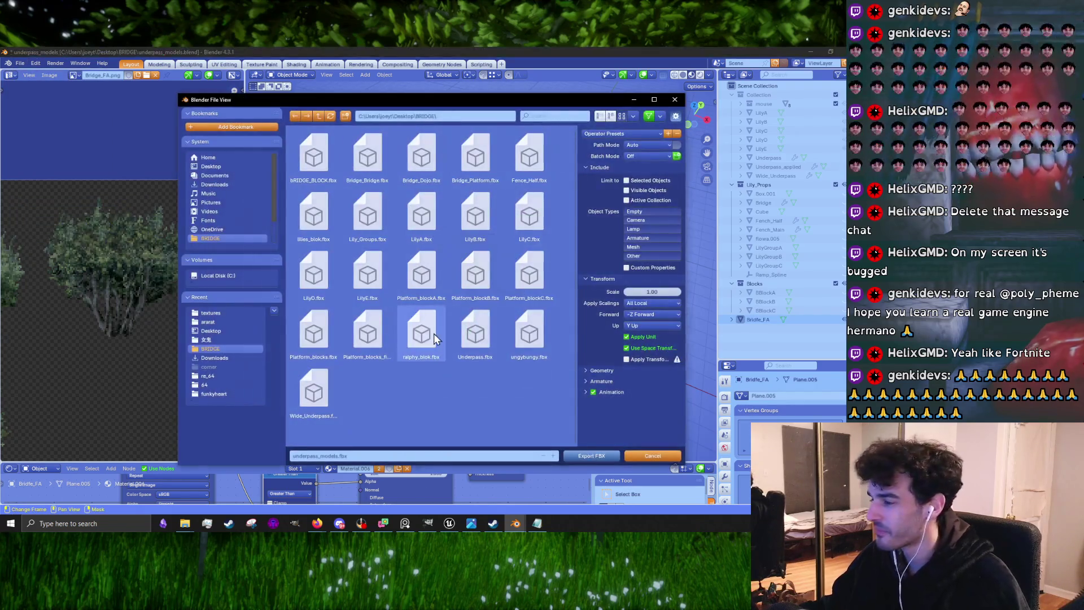
click(359, 456)
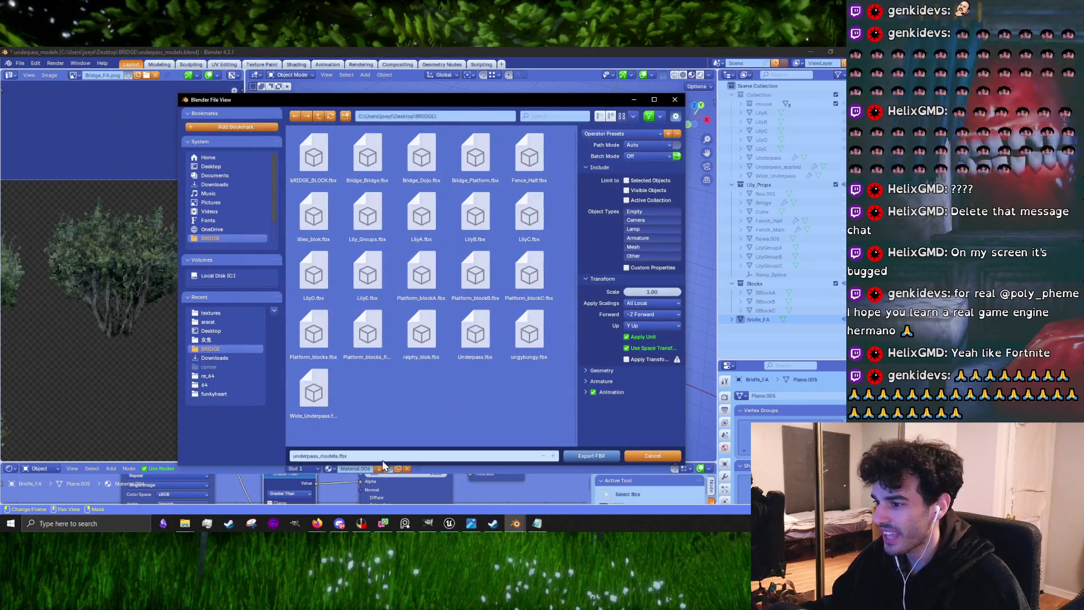
click(338, 456)
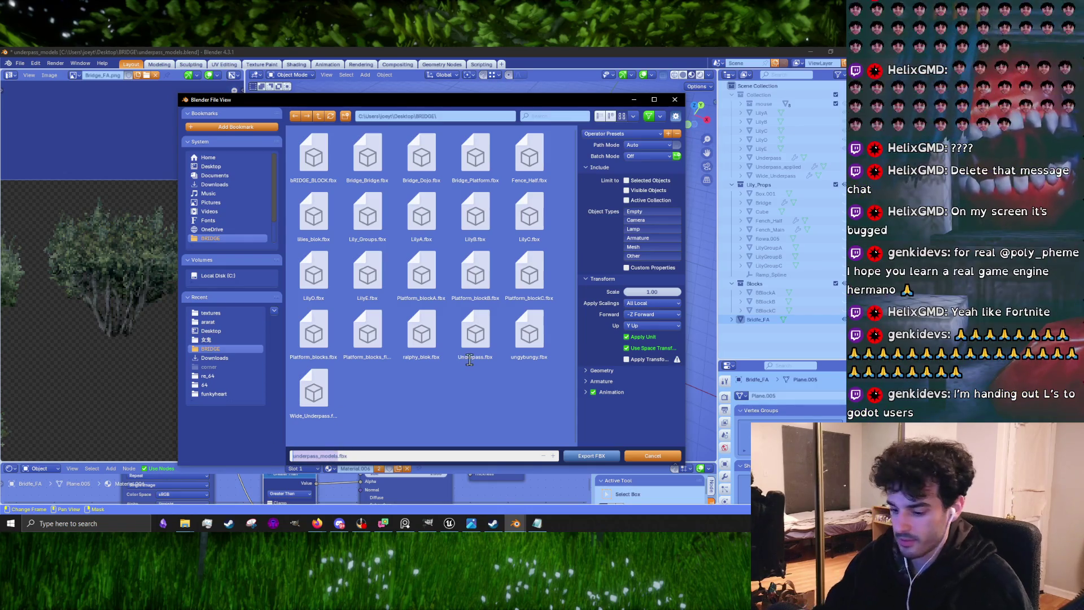
text(Bridge)
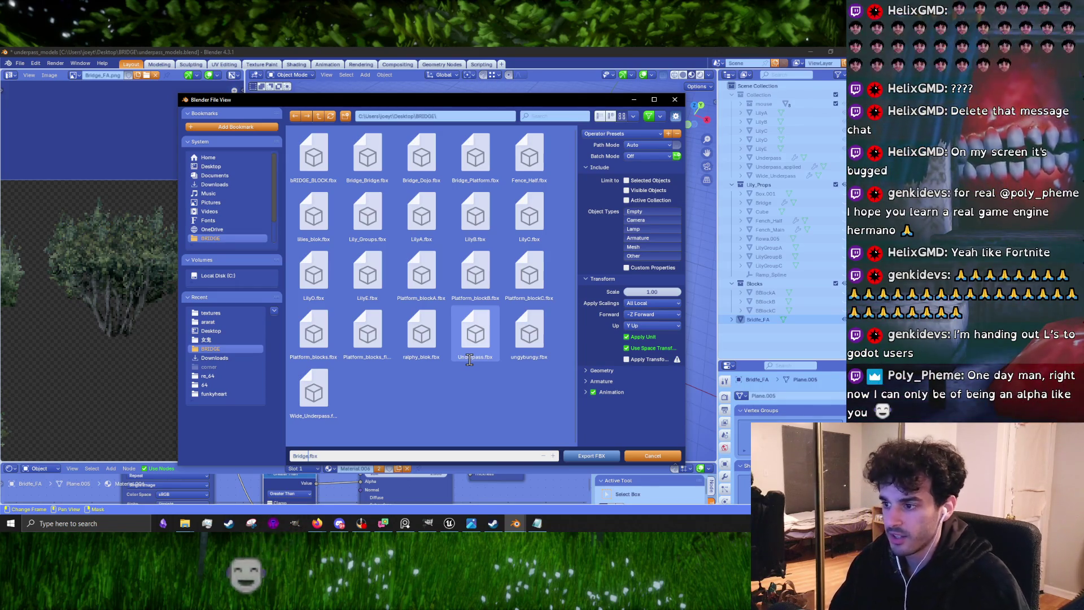
text(_F)
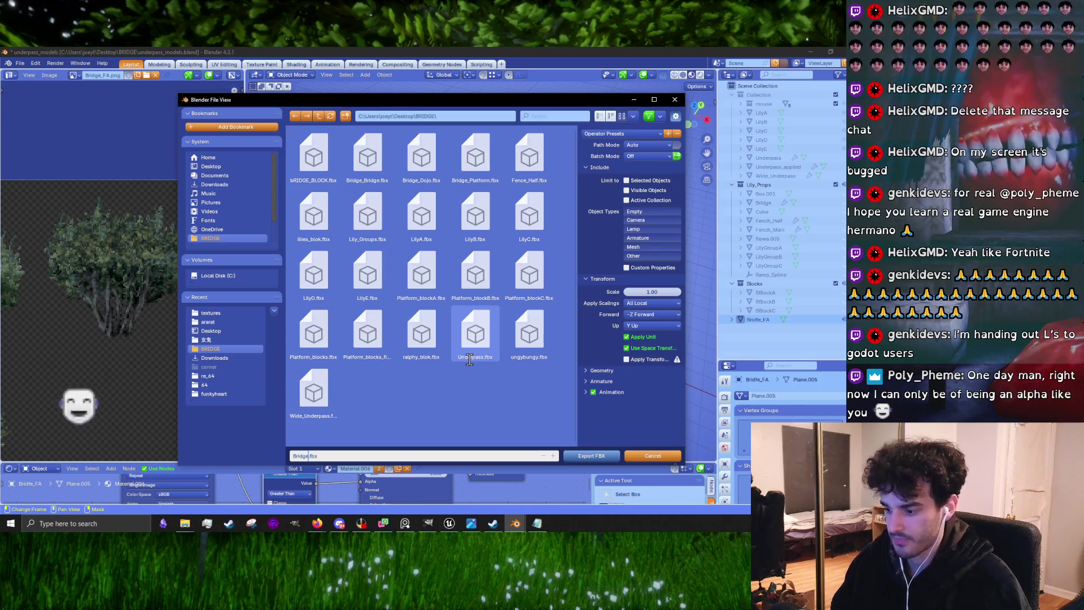
text(A)
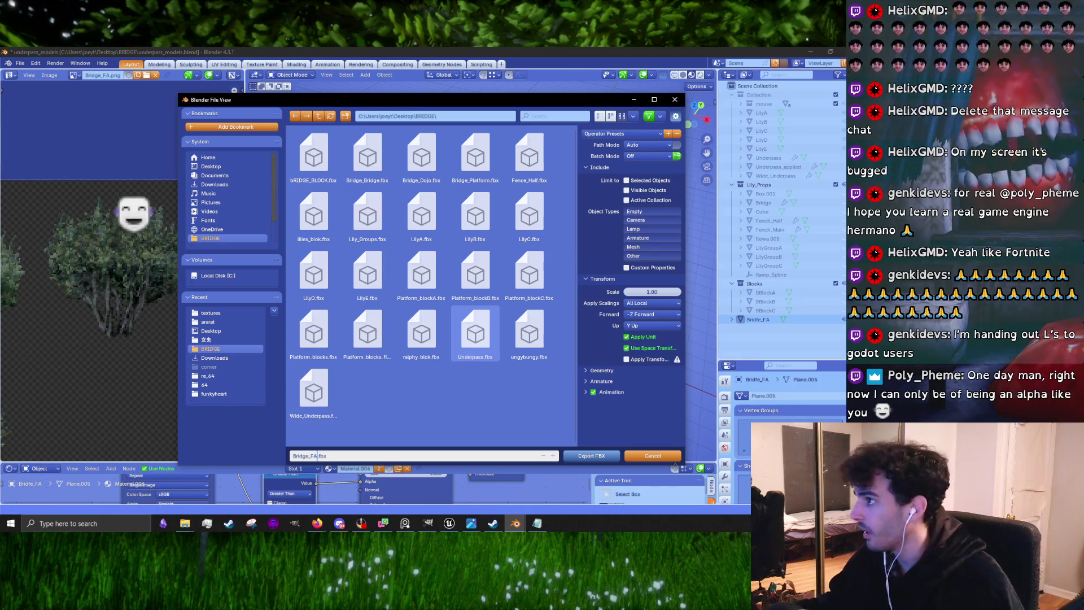
click(626, 180)
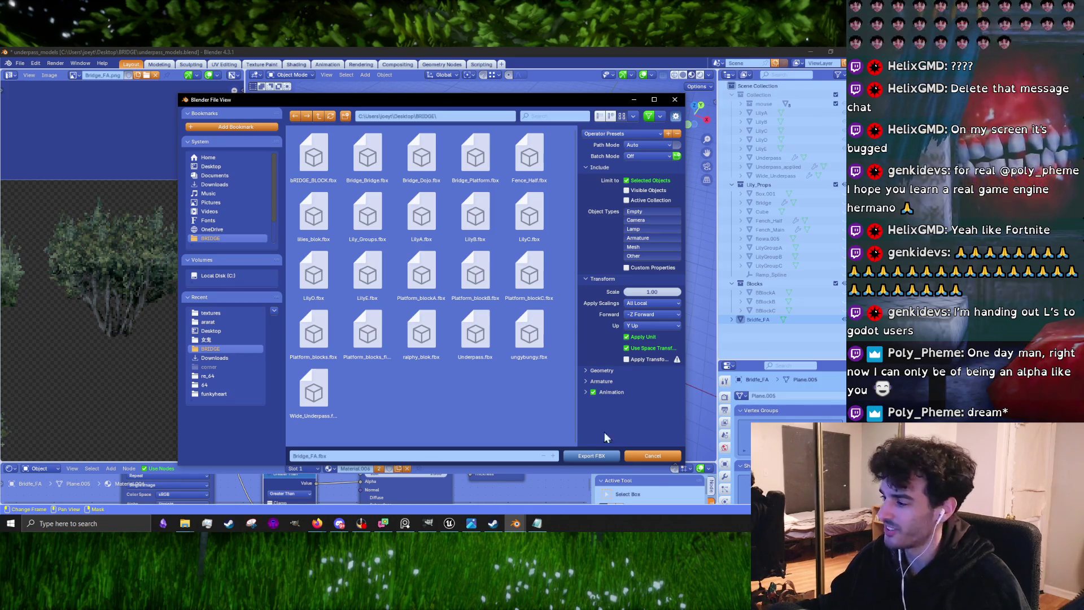
click(587, 455)
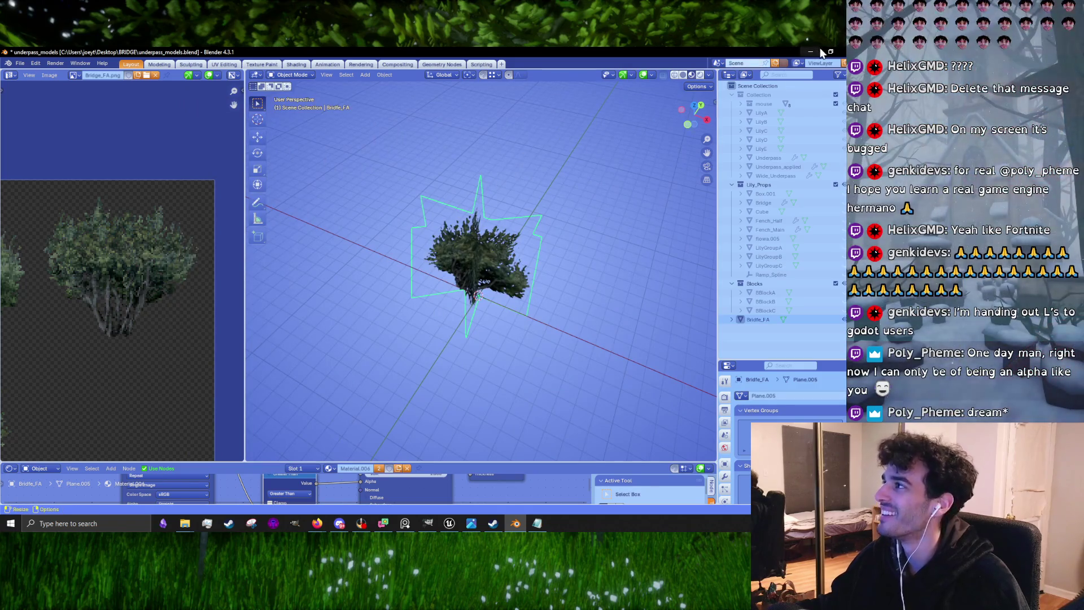
Minimize Blender and GIMP to bring the Unreal Editor back to the front
click(811, 51)
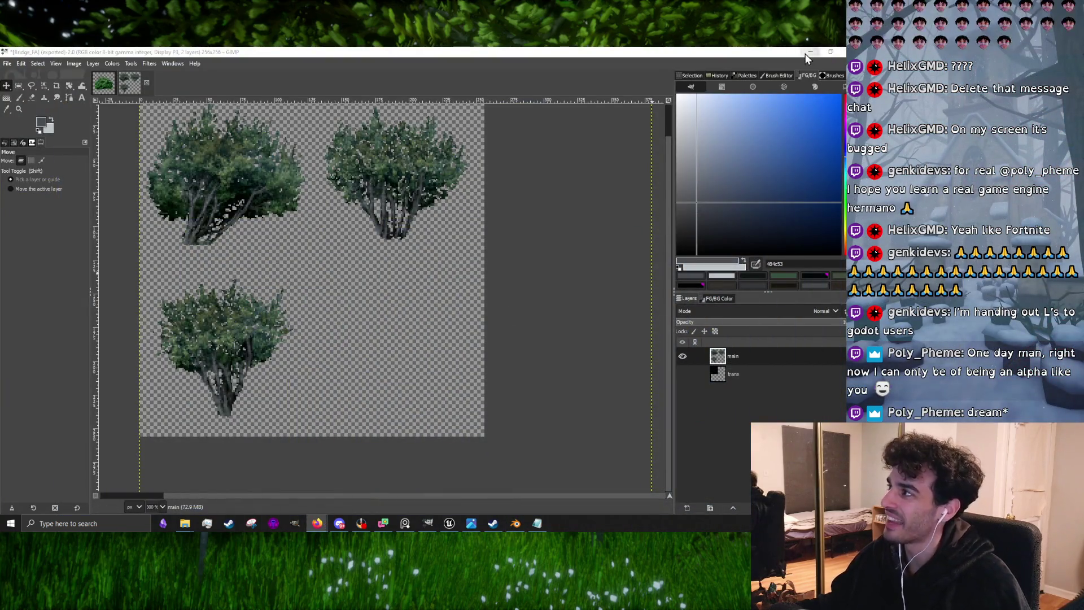
click(809, 52)
click(449, 524)
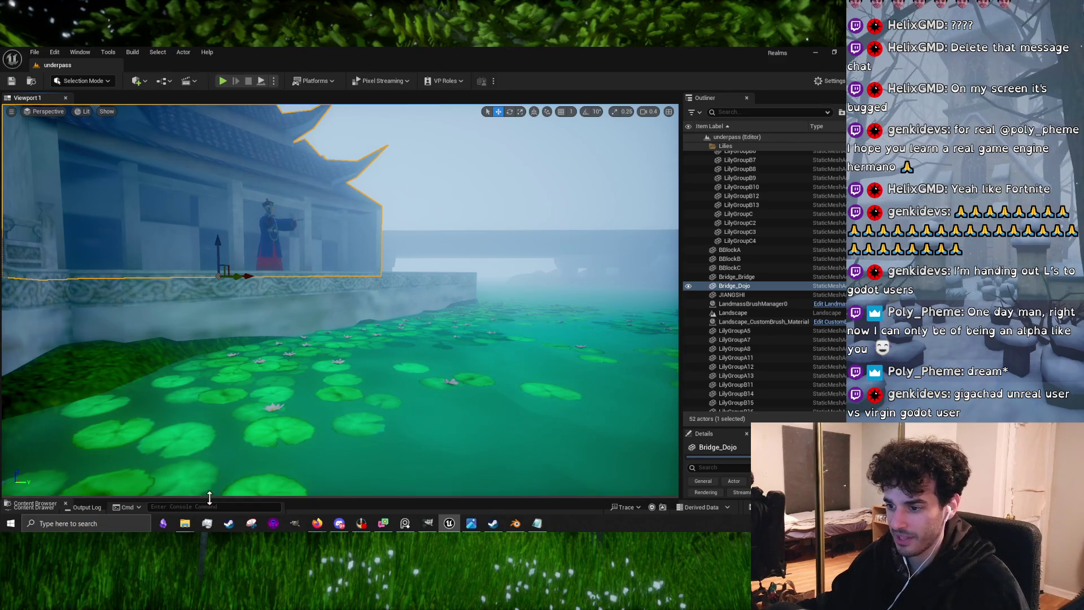
Enlarge the Content Browser, expand FirstPerson and open its Maps folder
drag(210, 497, 245, 311)
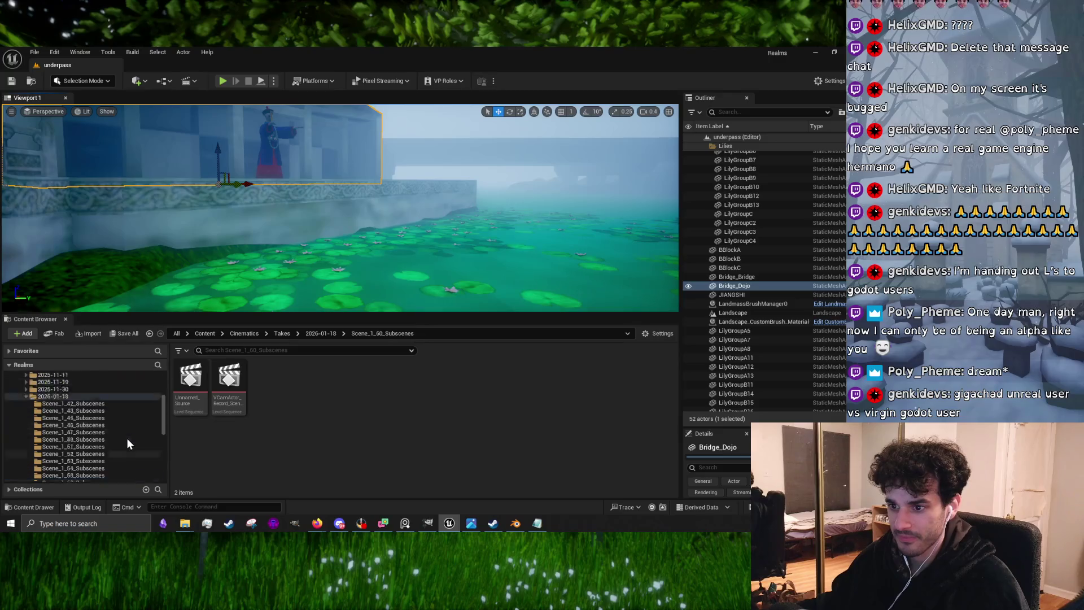
scroll(113, 435, up, 10)
ctrl+click(72, 405)
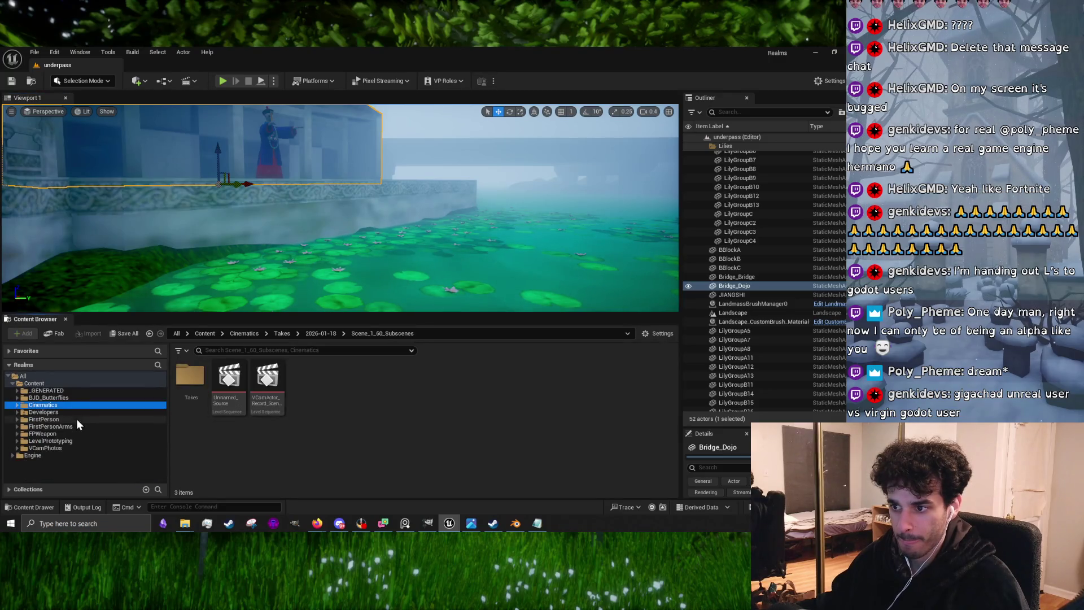
click(58, 427)
double_click(56, 419)
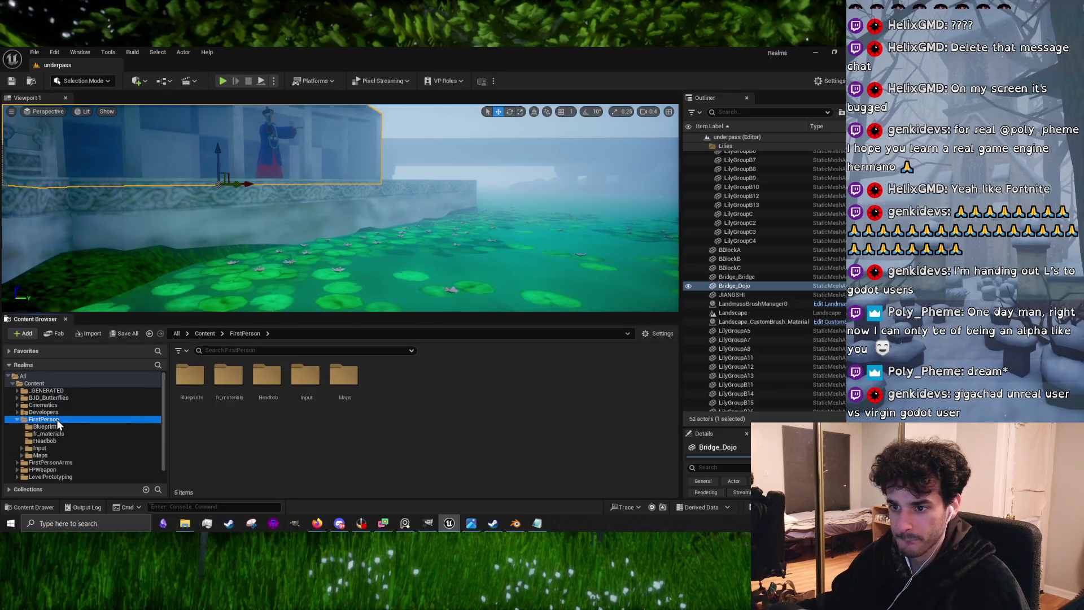
double_click(332, 399)
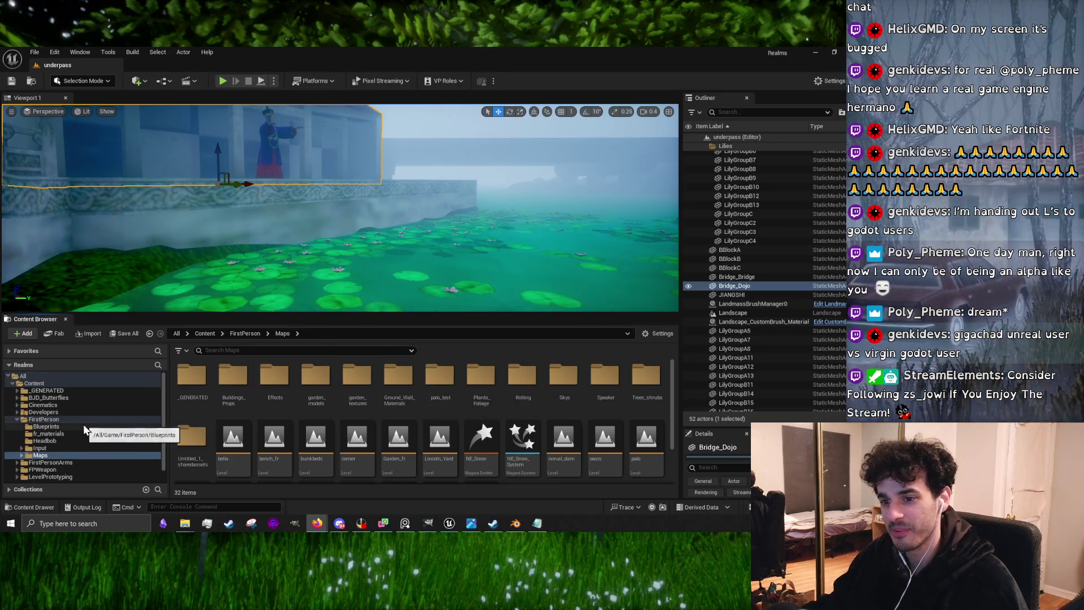
Find the Trees_shrubs folder inside FirstPerson/Maps and open it
scroll(83, 425, down, 1)
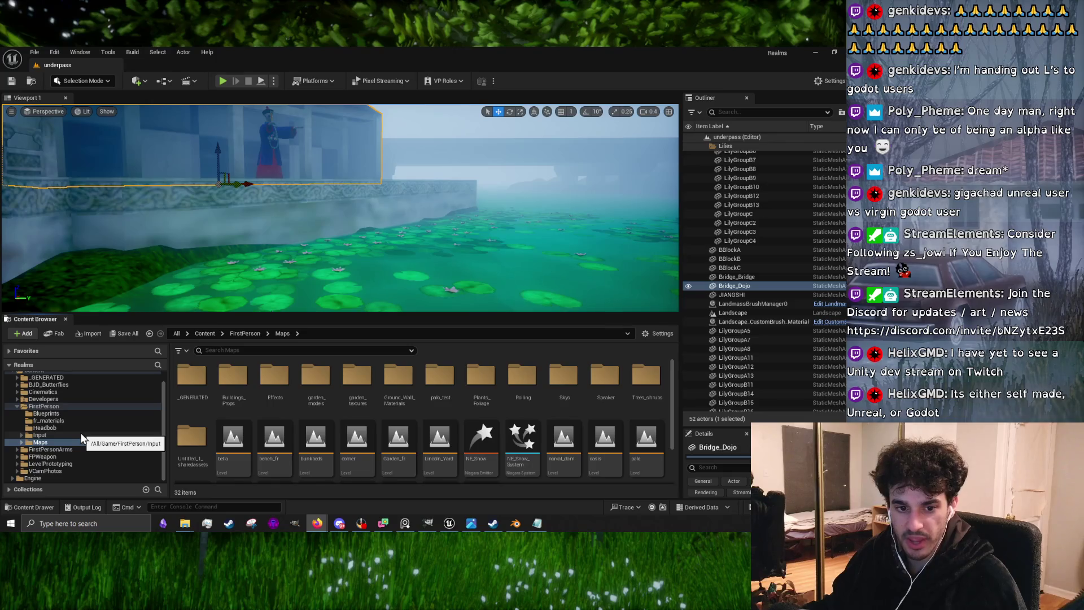
click(79, 429)
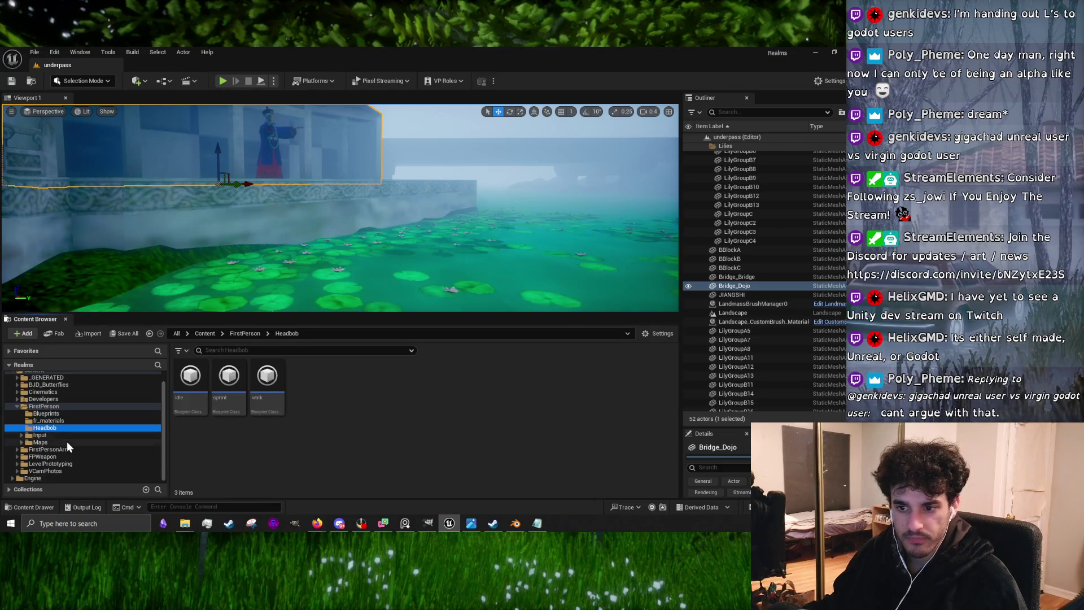
click(68, 442)
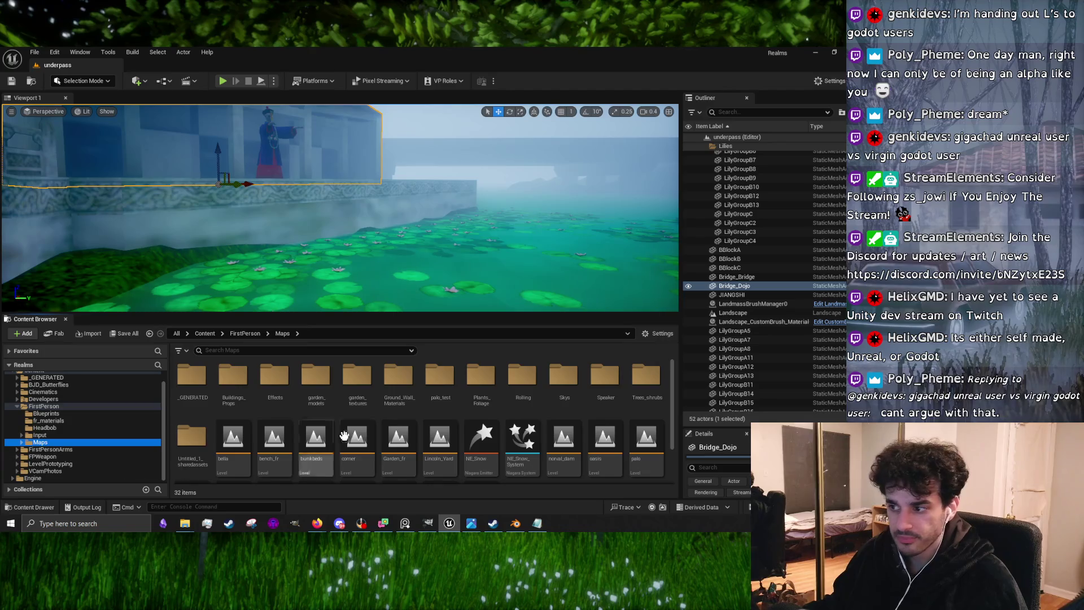
scroll(384, 424, down, 1)
scroll(271, 418, up, 1)
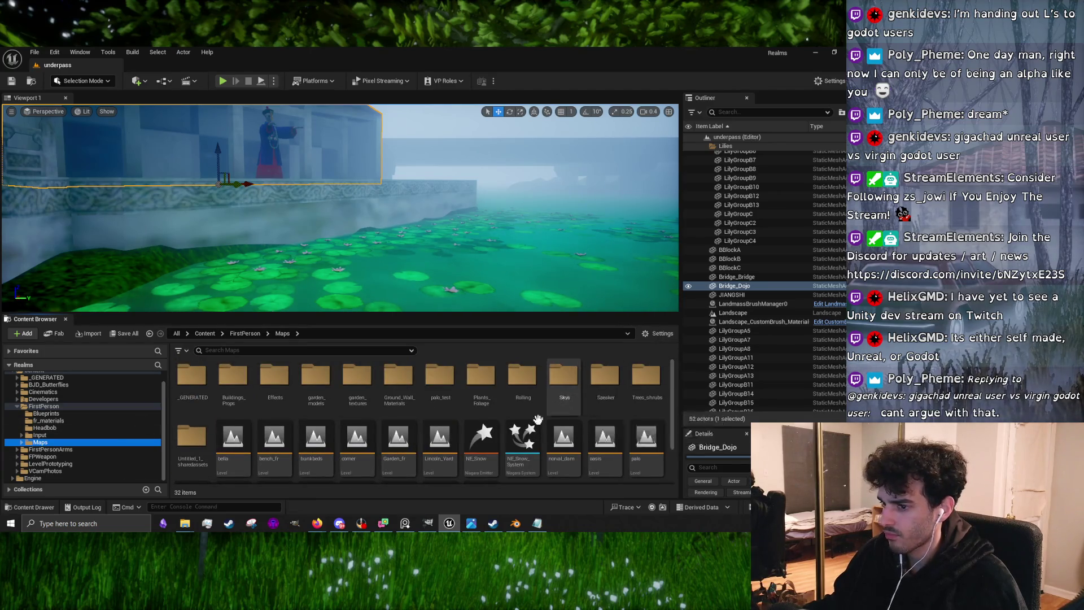
click(633, 384)
double_click(633, 385)
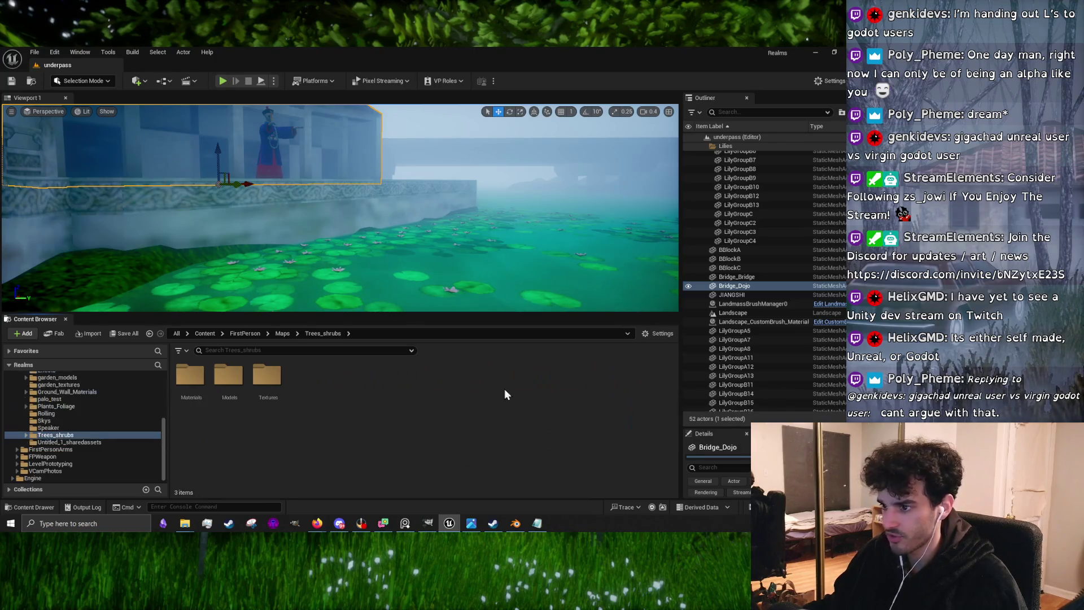
Open the Models folder and start Add > Import to /Game, browsing to the Desktop
double_click(228, 378)
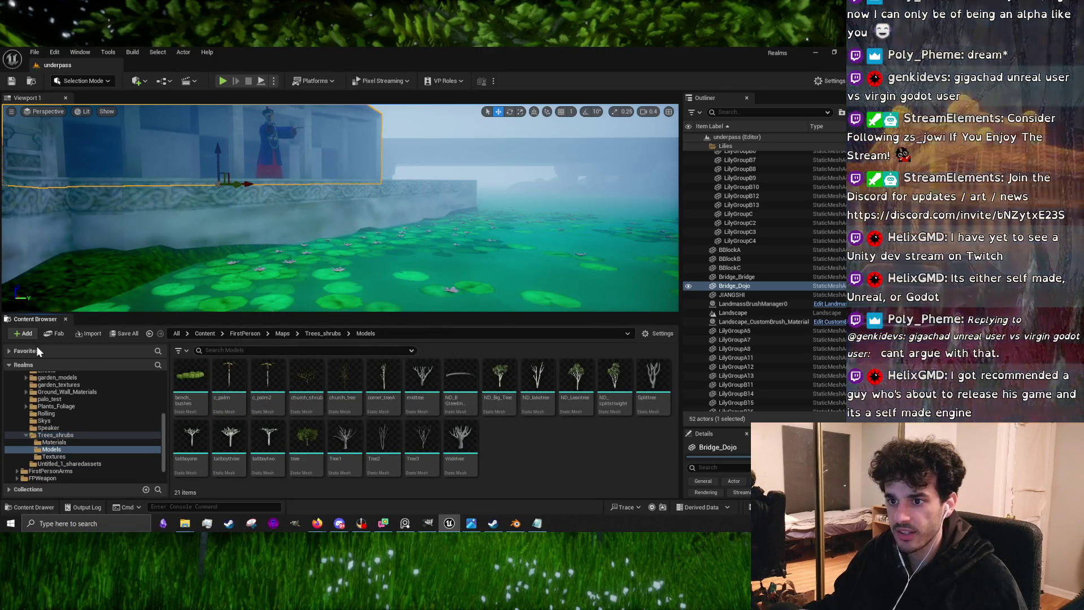
click(24, 333)
click(120, 170)
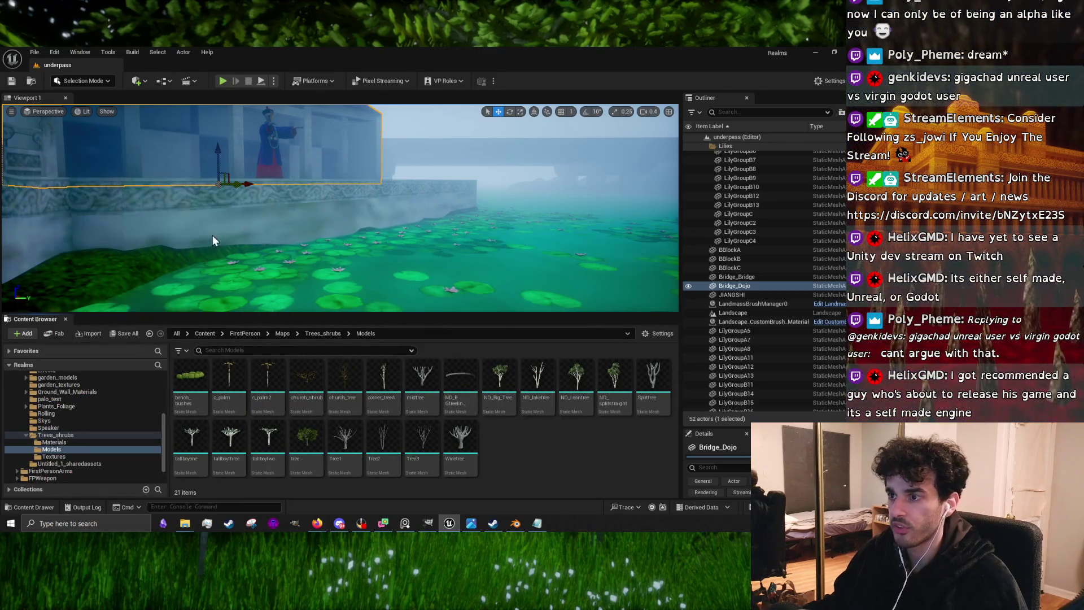
click(37, 138)
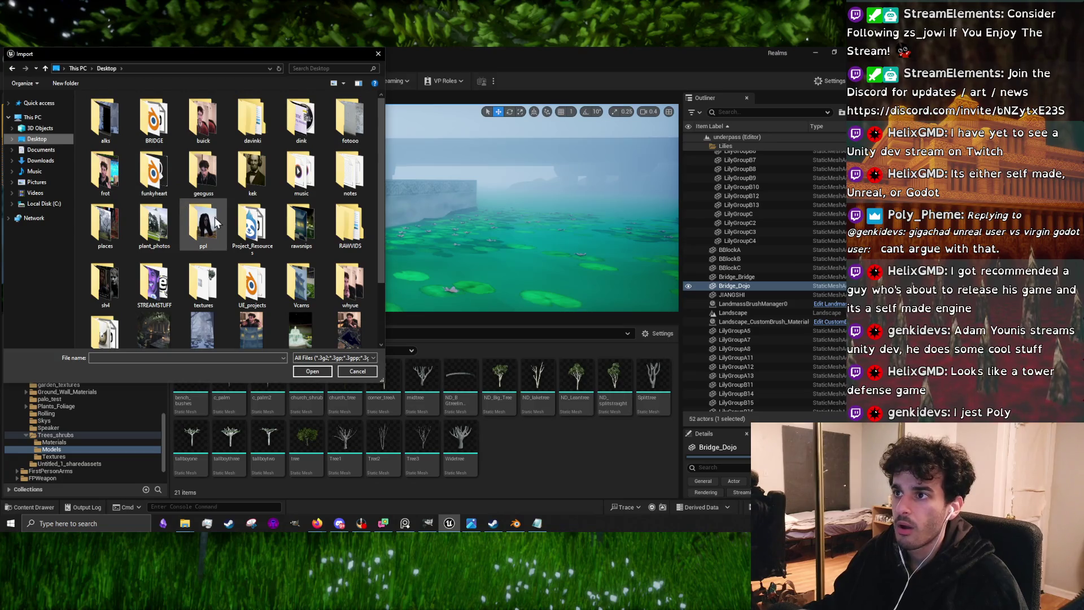
Import Bridge_FA from the Desktop's BRIDGE folder with default import settings
double_click(173, 133)
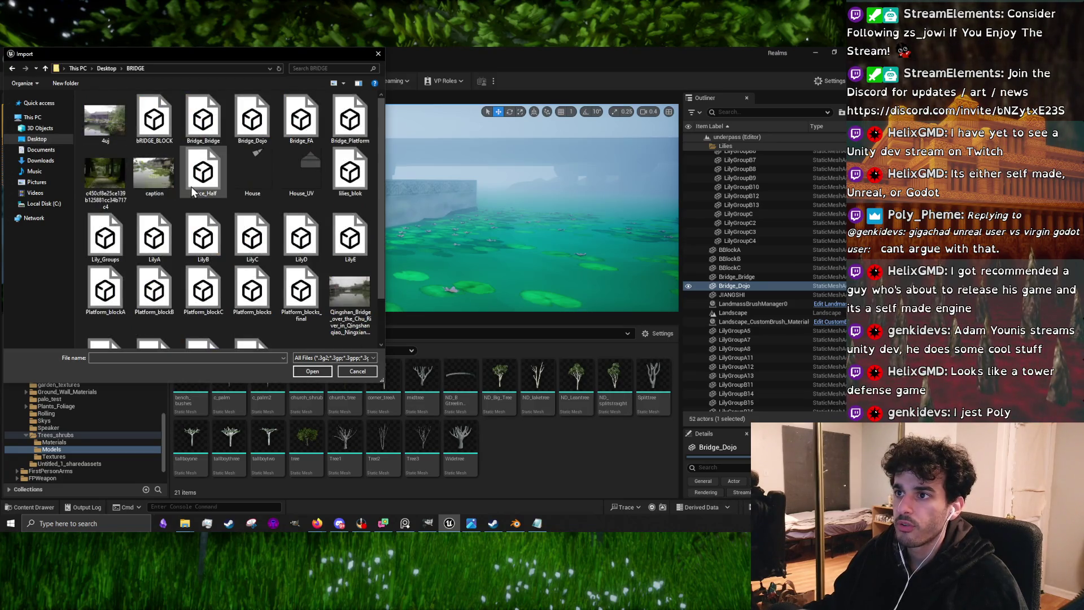
click(297, 140)
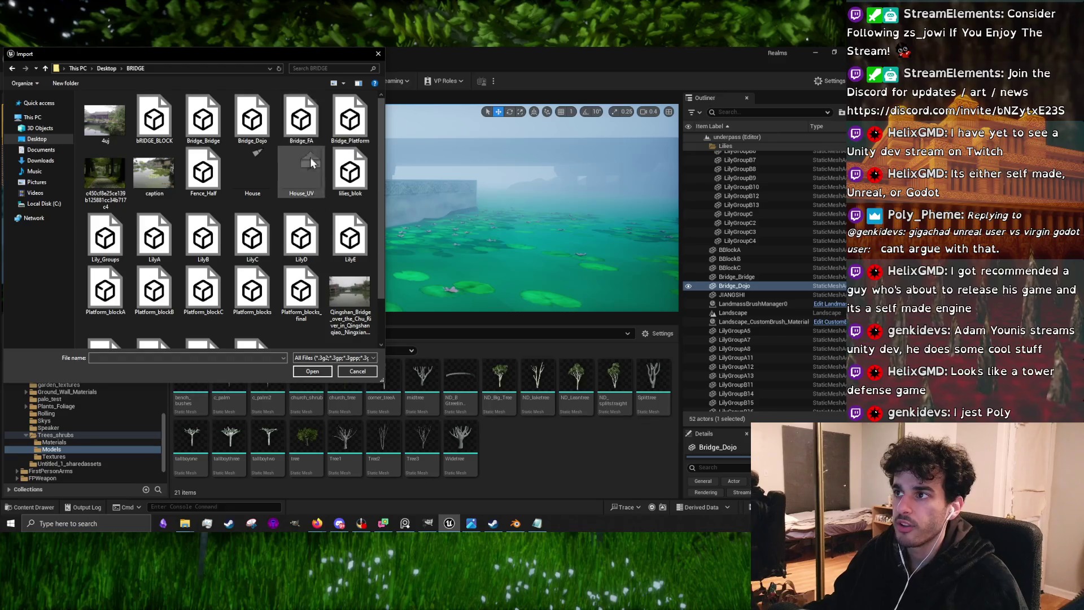
click(308, 373)
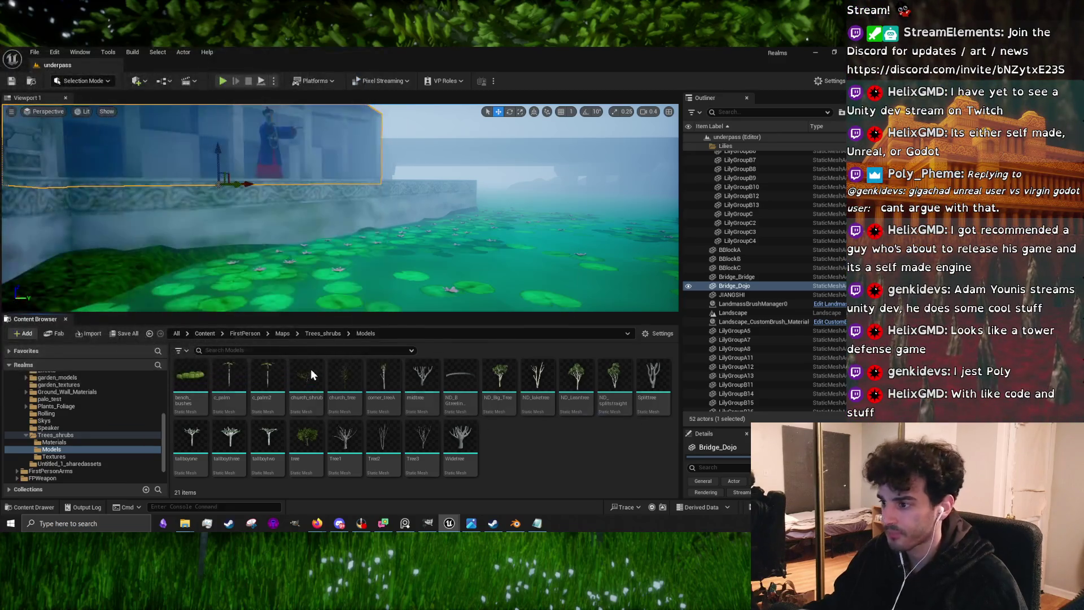
click(600, 423)
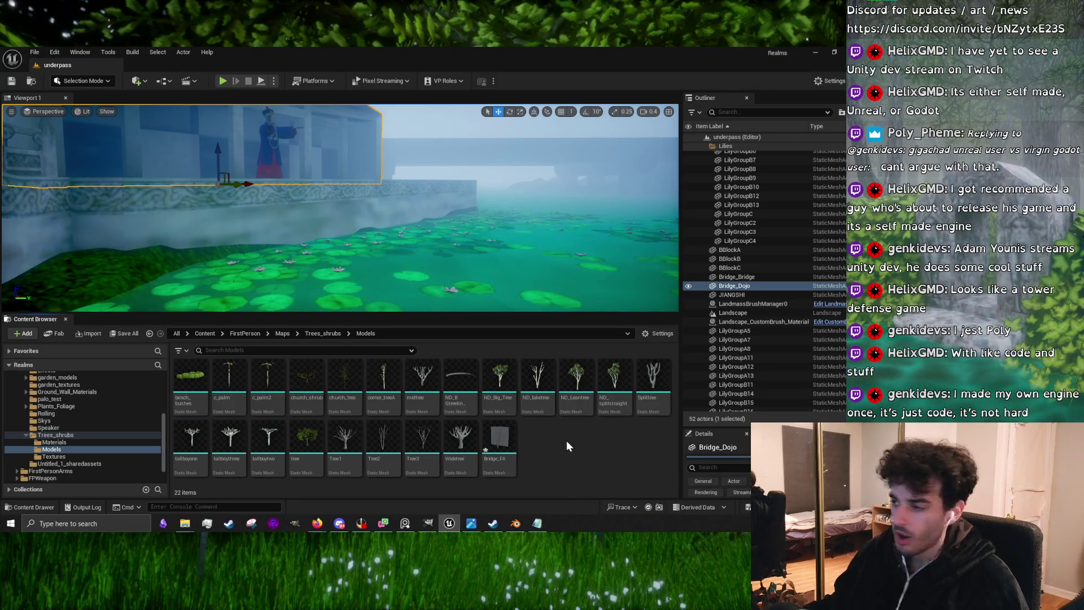
Uncheck Enable Nanite Support on Bridge_FA, apply the change, and minimize the mesh editor
double_click(510, 442)
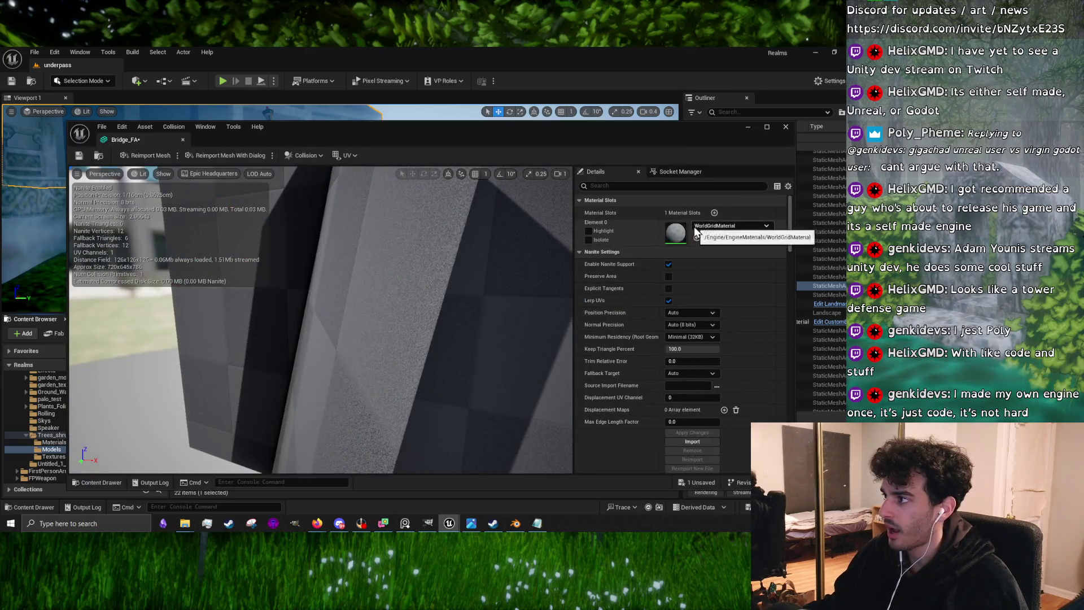
click(668, 264)
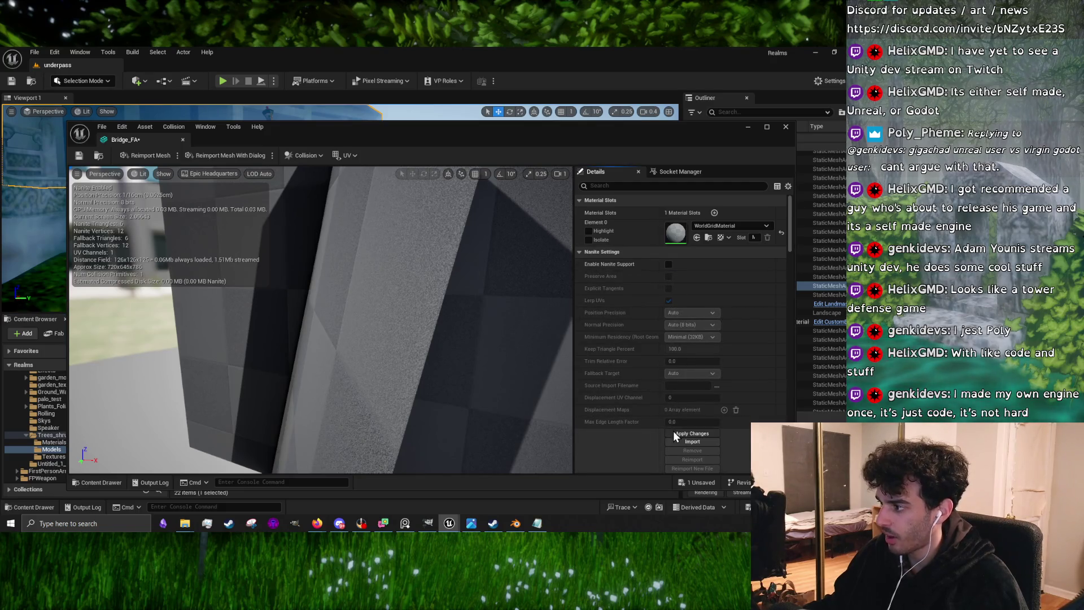
click(673, 433)
scroll(629, 350, down, 5)
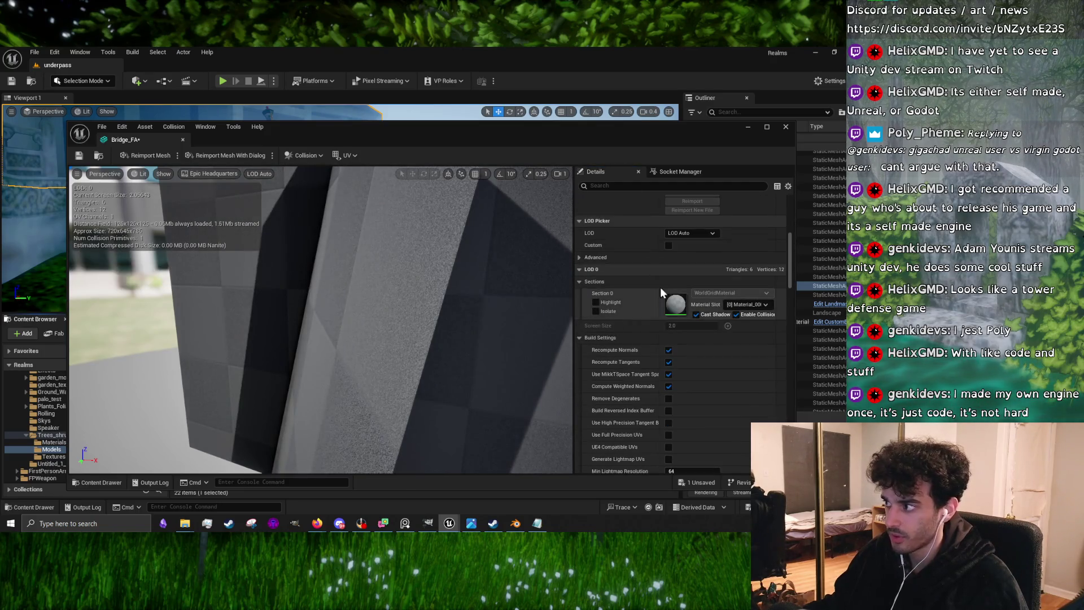
click(751, 130)
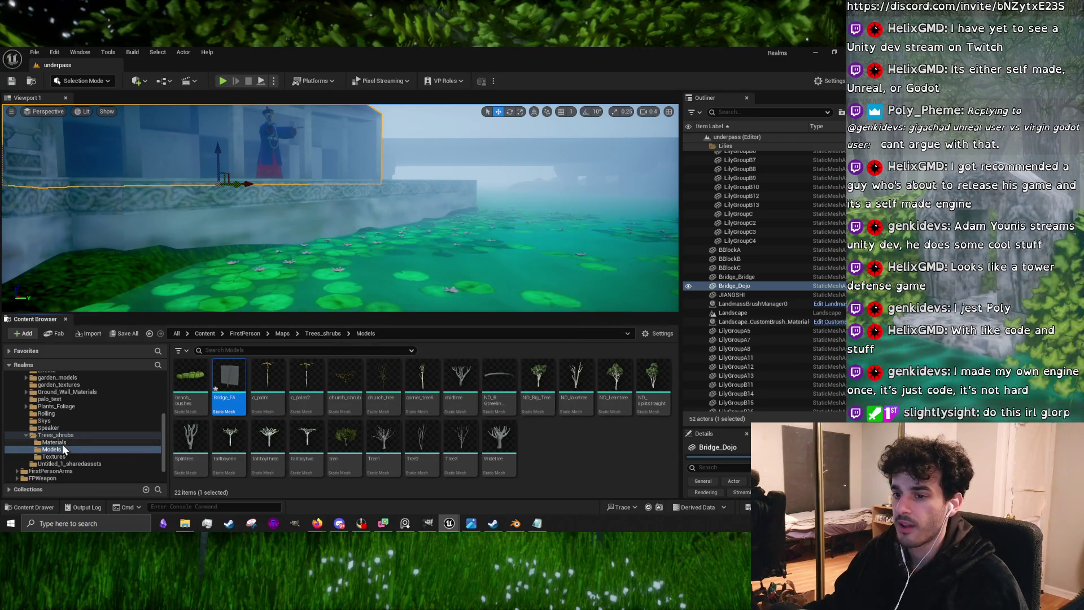
In the enlarged Materials folder, cancel a stray import and add a new Material asset
click(56, 442)
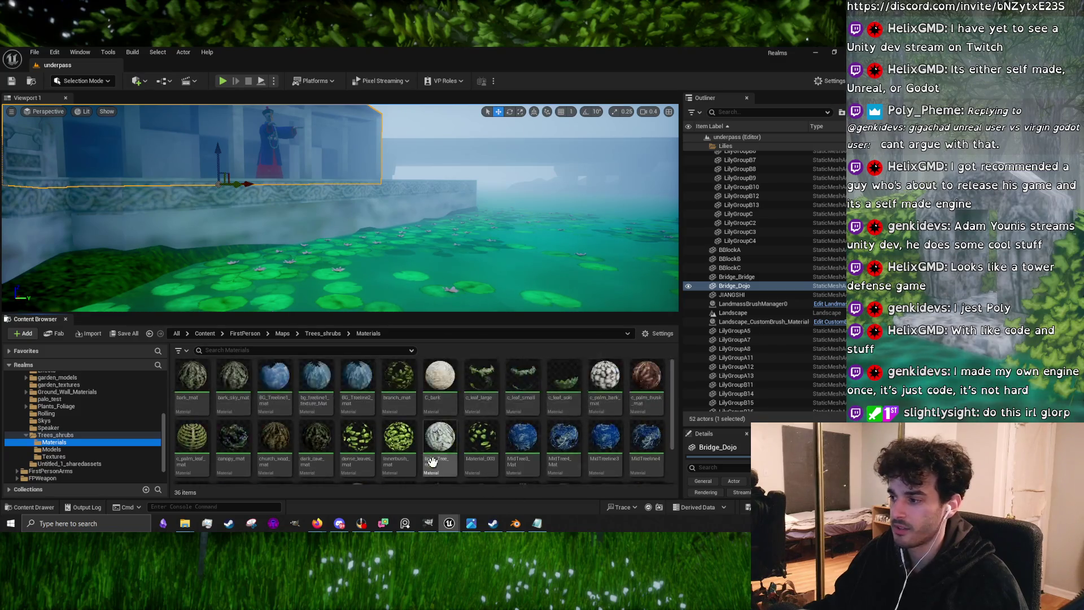
scroll(432, 462, down, 2)
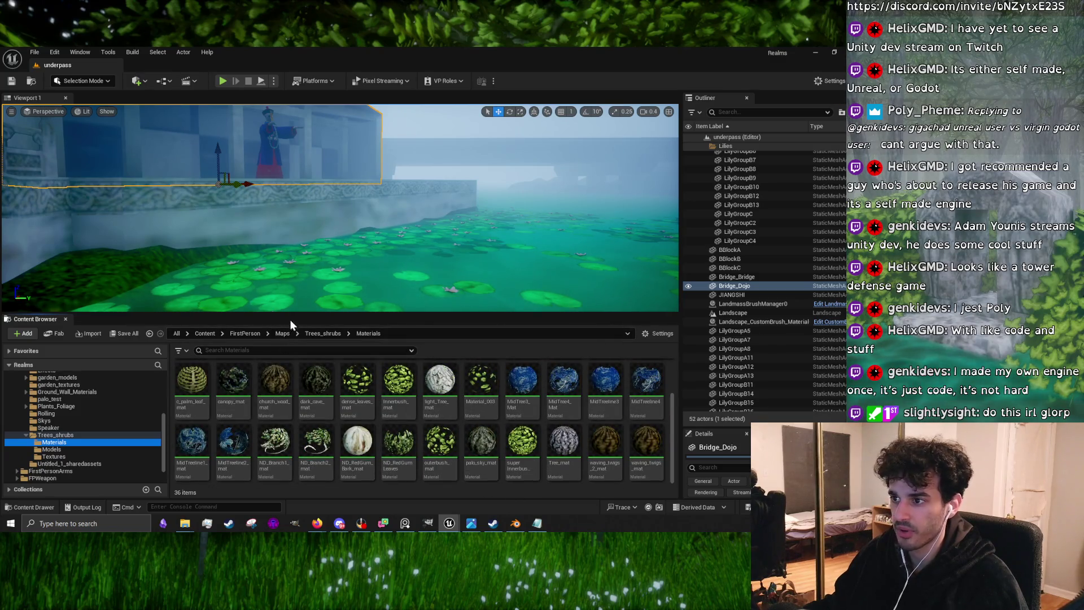
drag(294, 314, 305, 219)
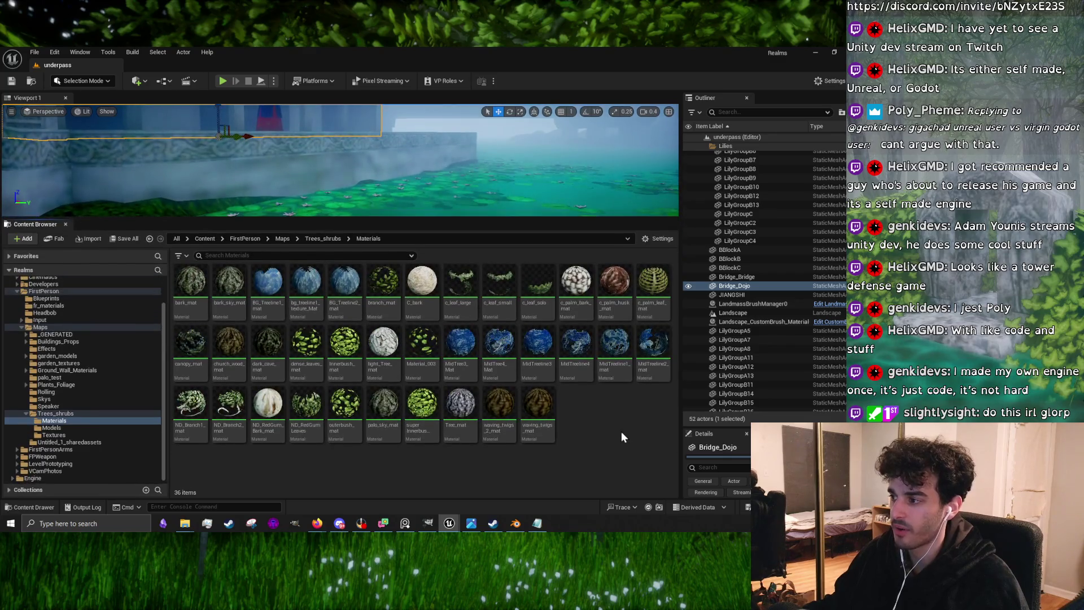
right_click(588, 418)
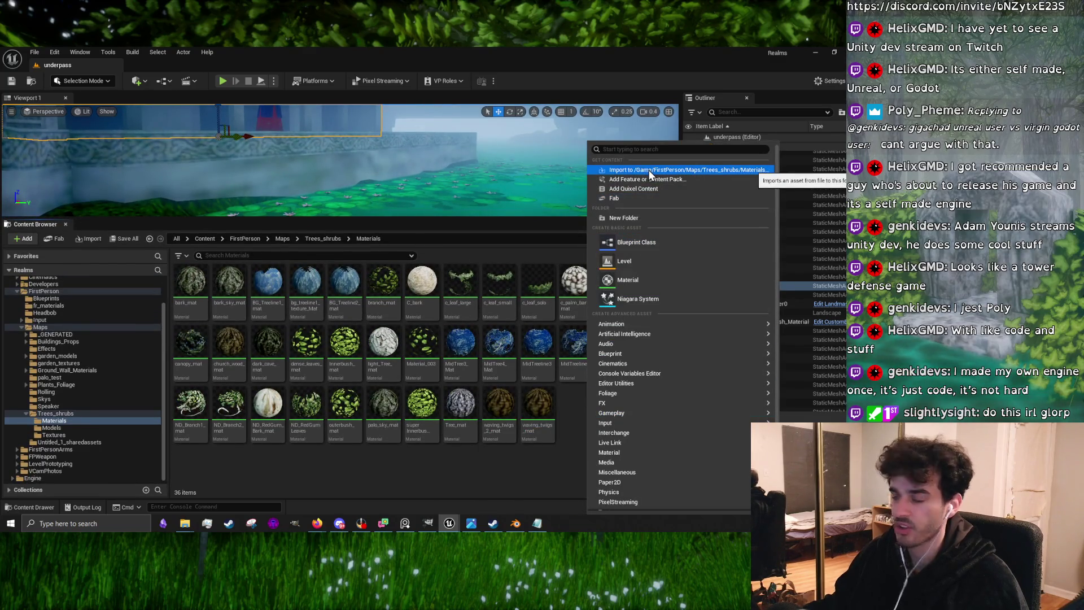
click(648, 169)
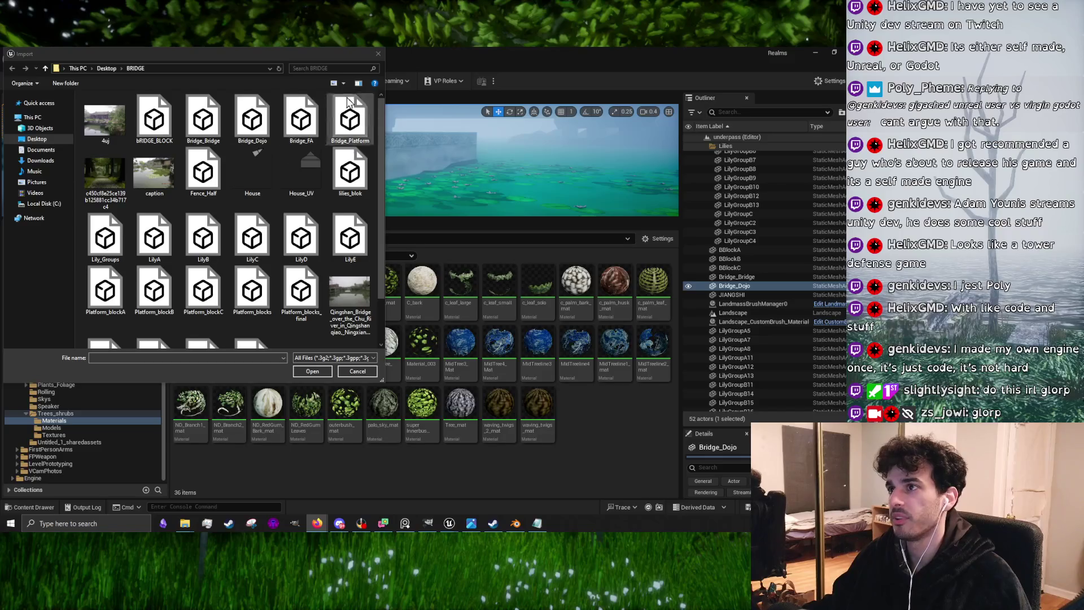
click(378, 54)
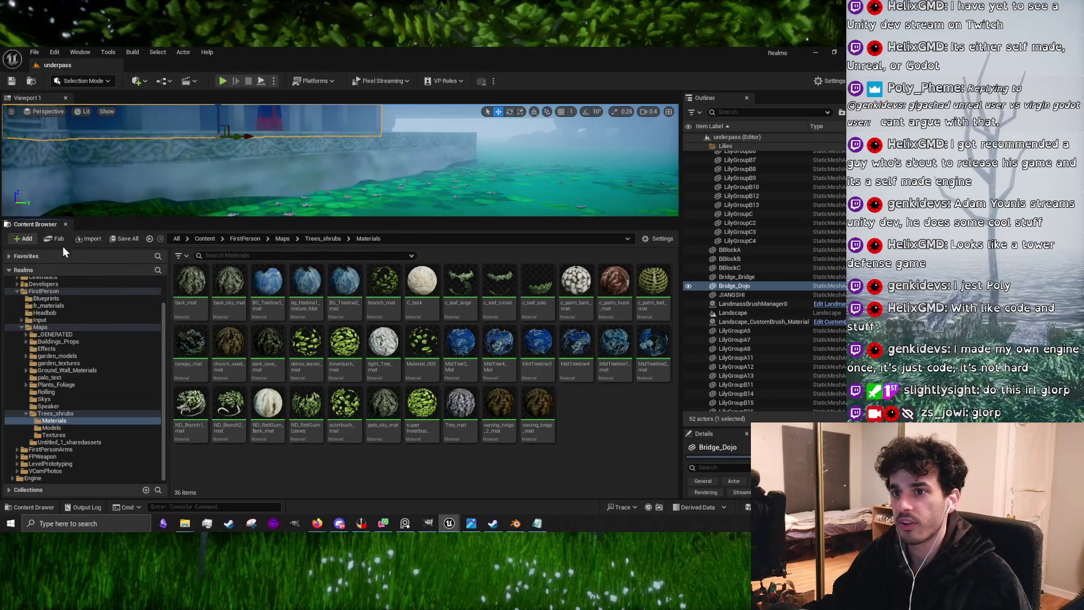
click(29, 240)
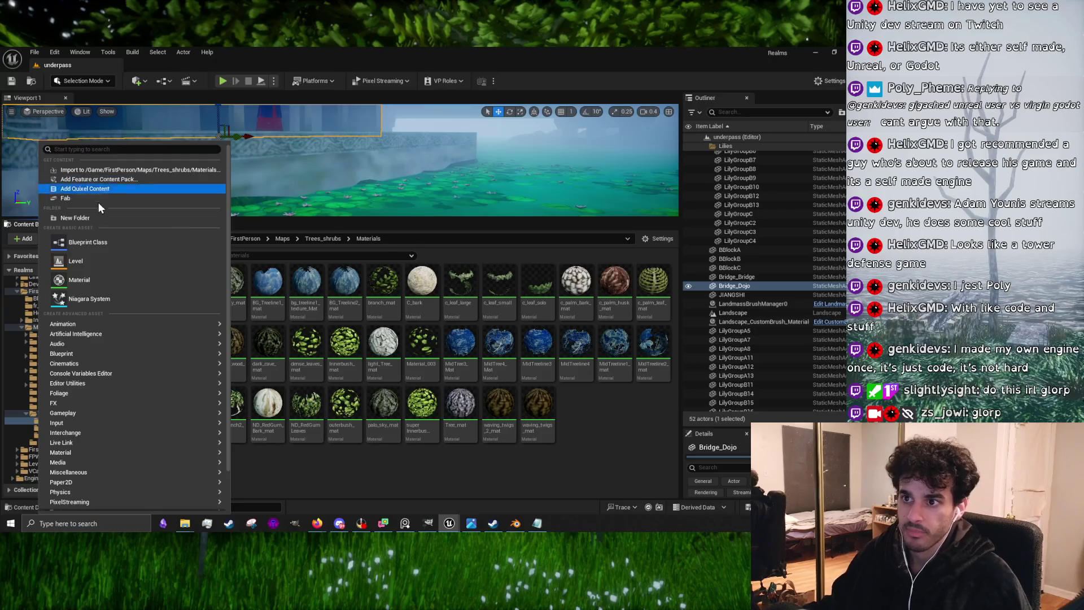
click(79, 279)
text(M_FA_Mat)
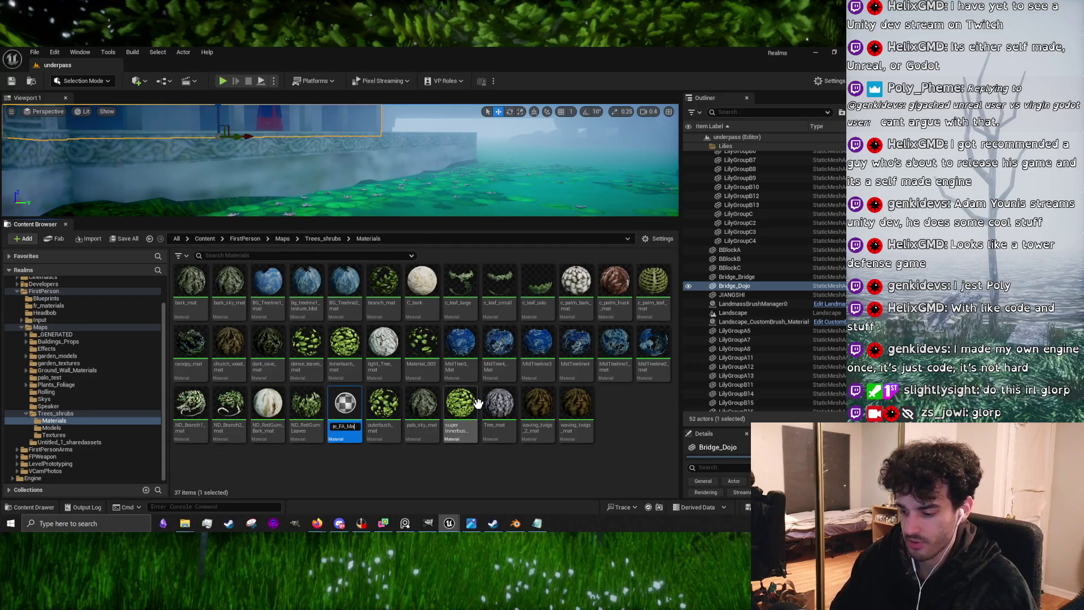
Name the new material Bridge_FA_Mat and restore the textures Explorer window
key(Return)
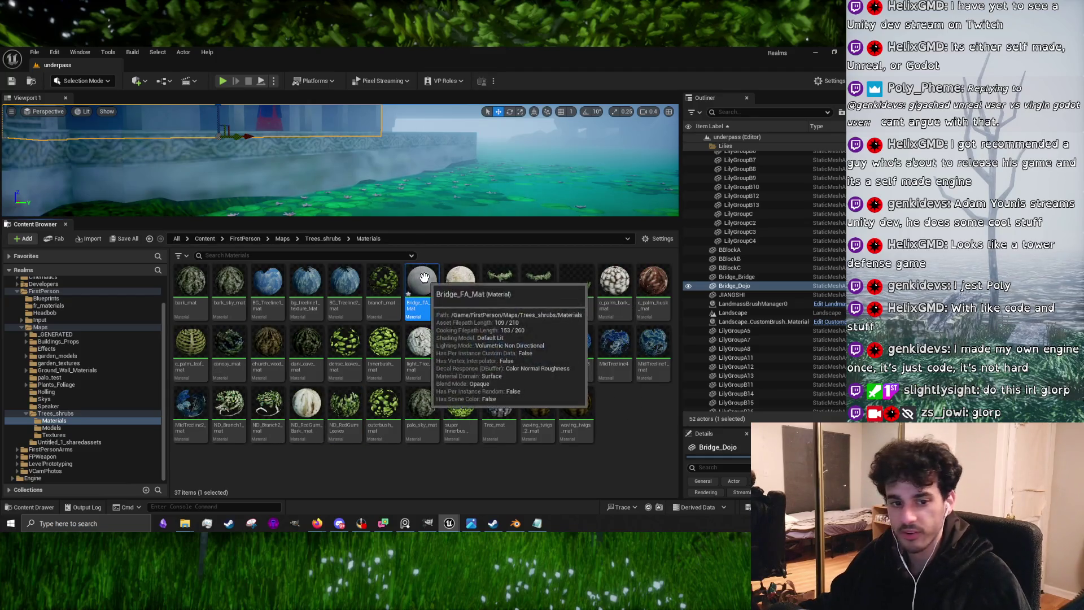
mouse_move(185, 523)
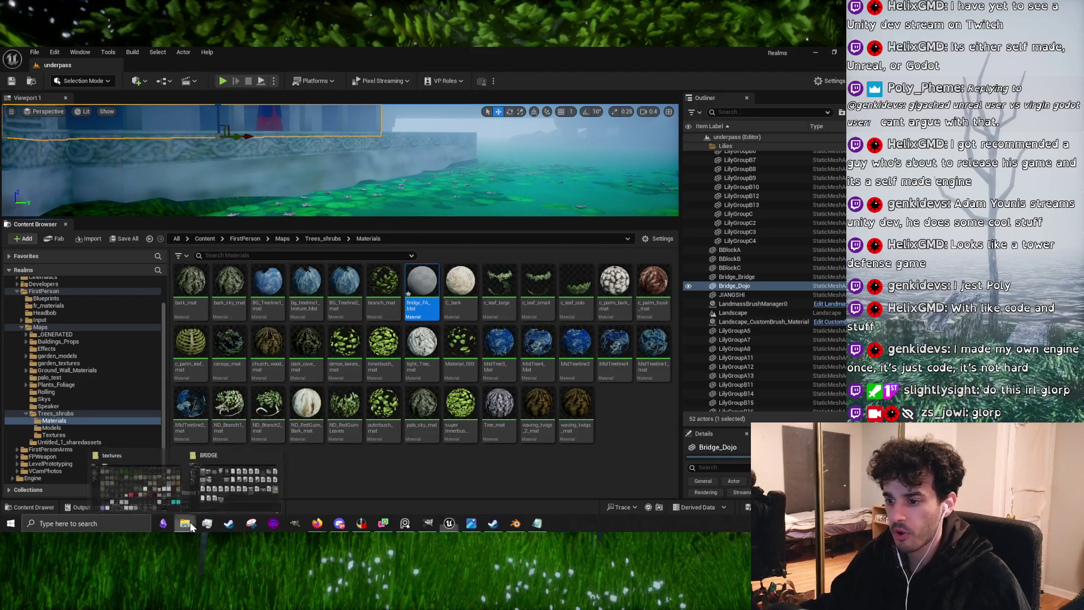
click(141, 499)
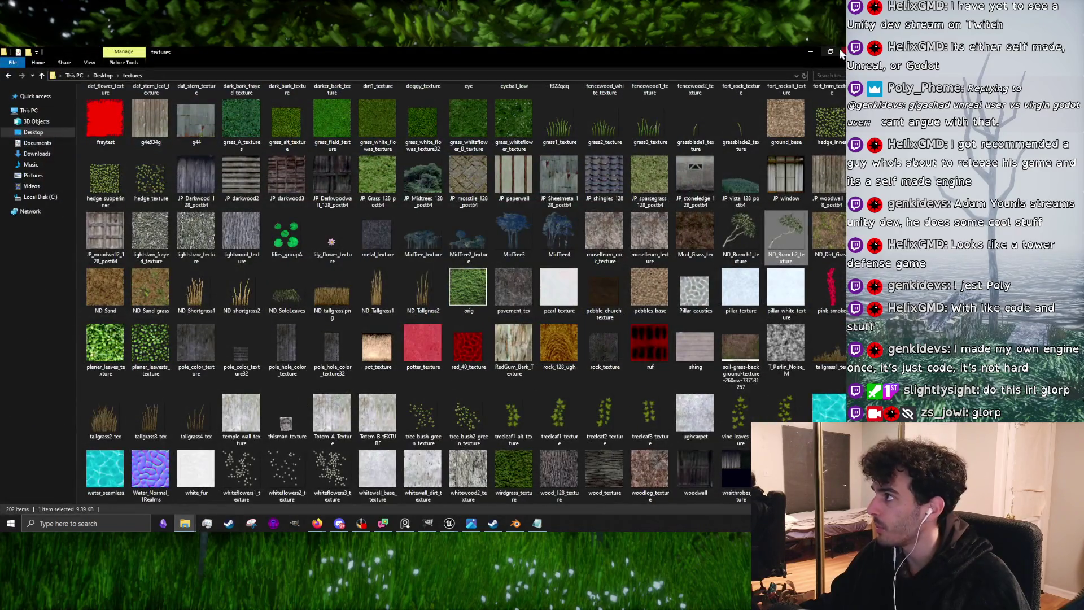
click(840, 52)
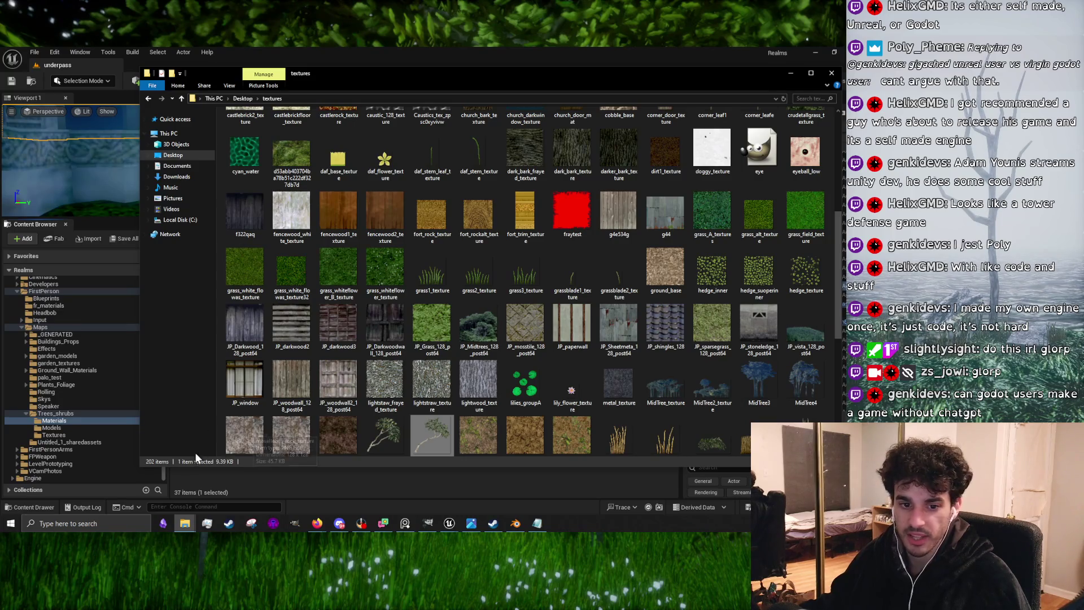
Drag the Bridge_FA atlas into the Materials folder and open the imported texture
drag(139, 468, 518, 420)
drag(797, 271, 429, 468)
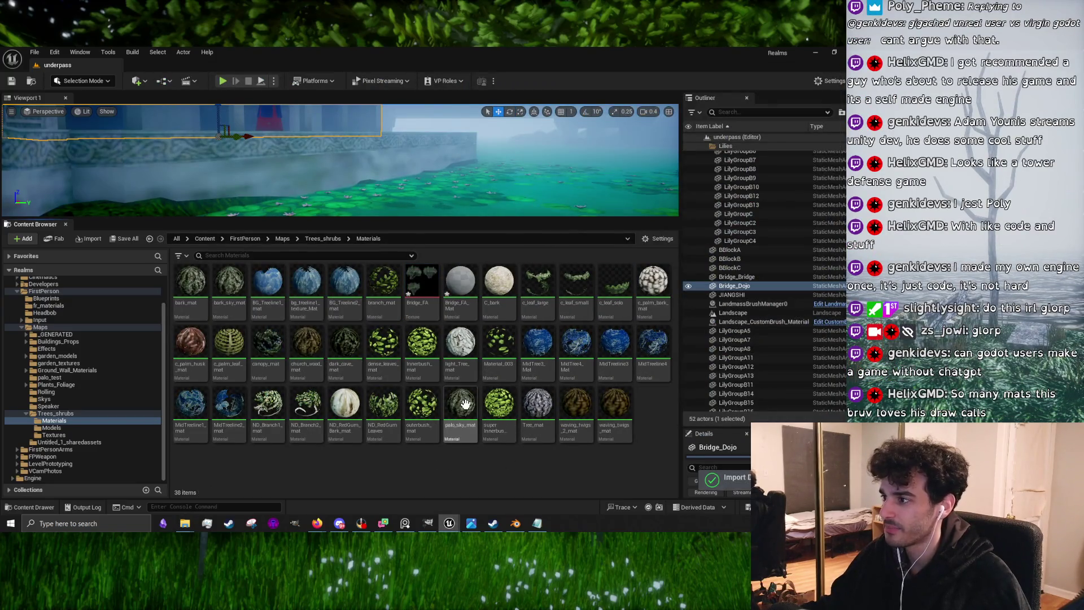
double_click(432, 283)
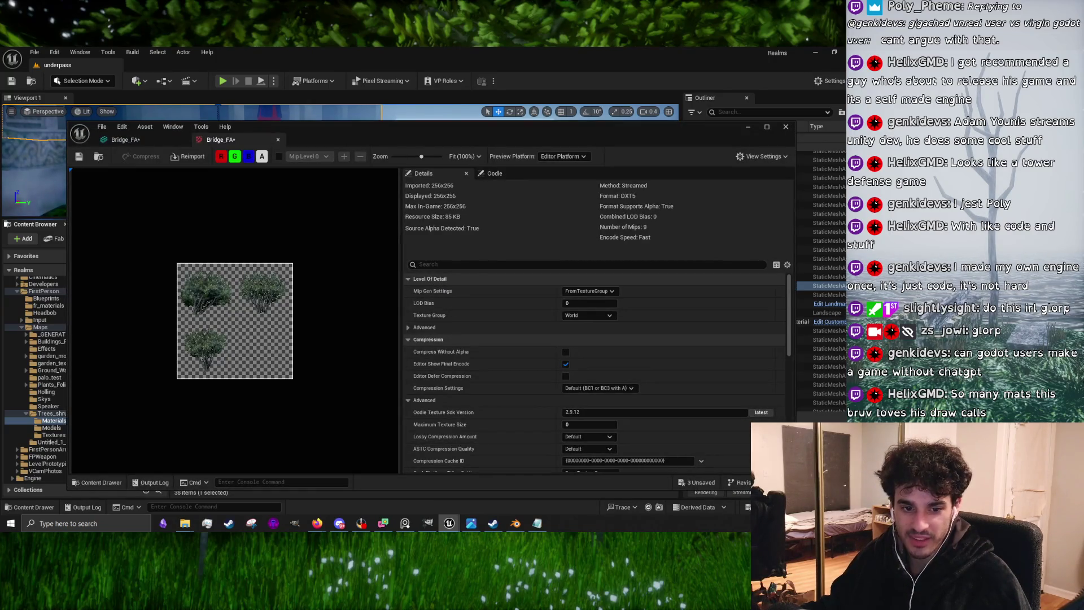
Set Bridge_FA compression to UserInterface2D (RGBA8), save it, and minimize the texture editor
scroll(505, 348, down, 5)
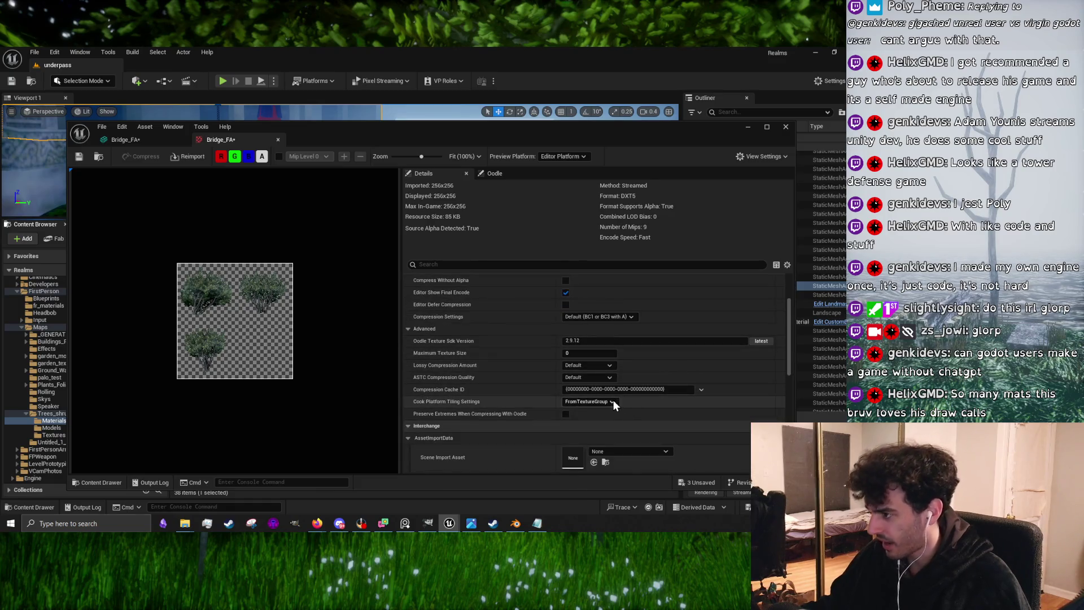
scroll(496, 361, up, 4)
click(591, 360)
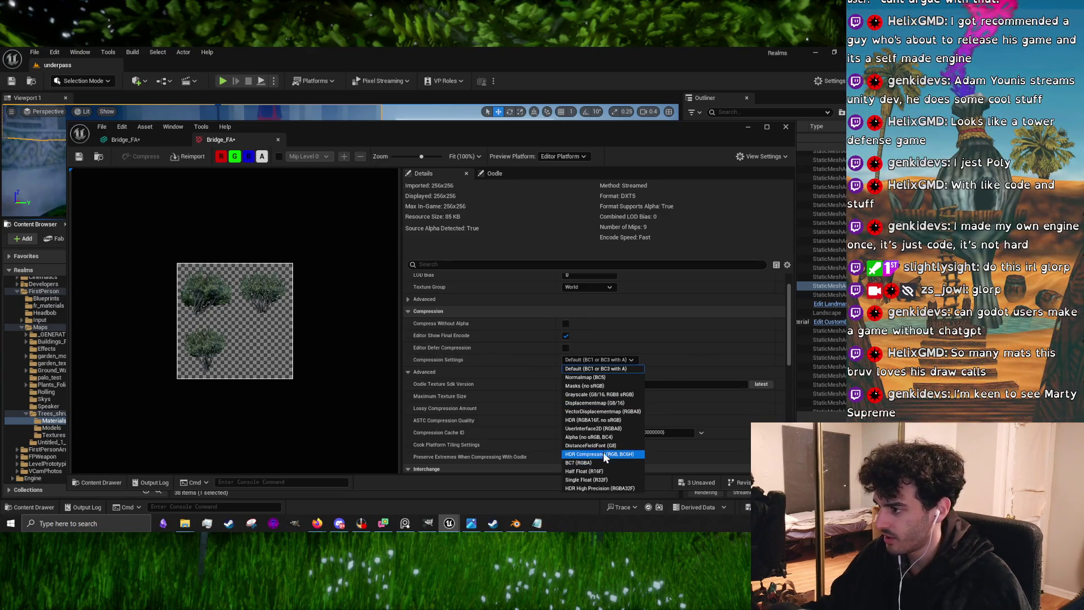
click(608, 429)
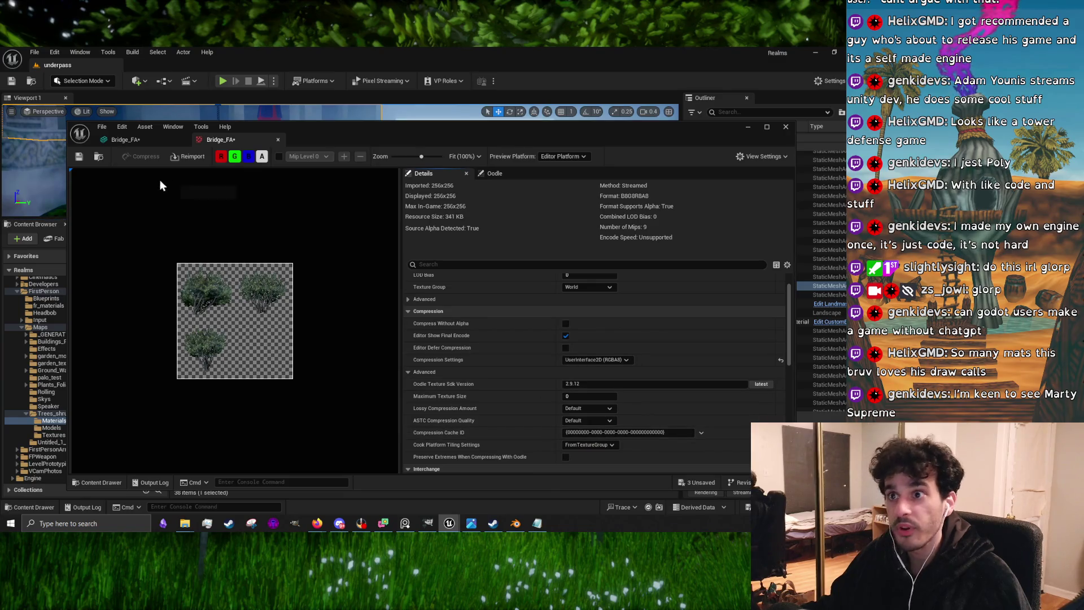
click(84, 161)
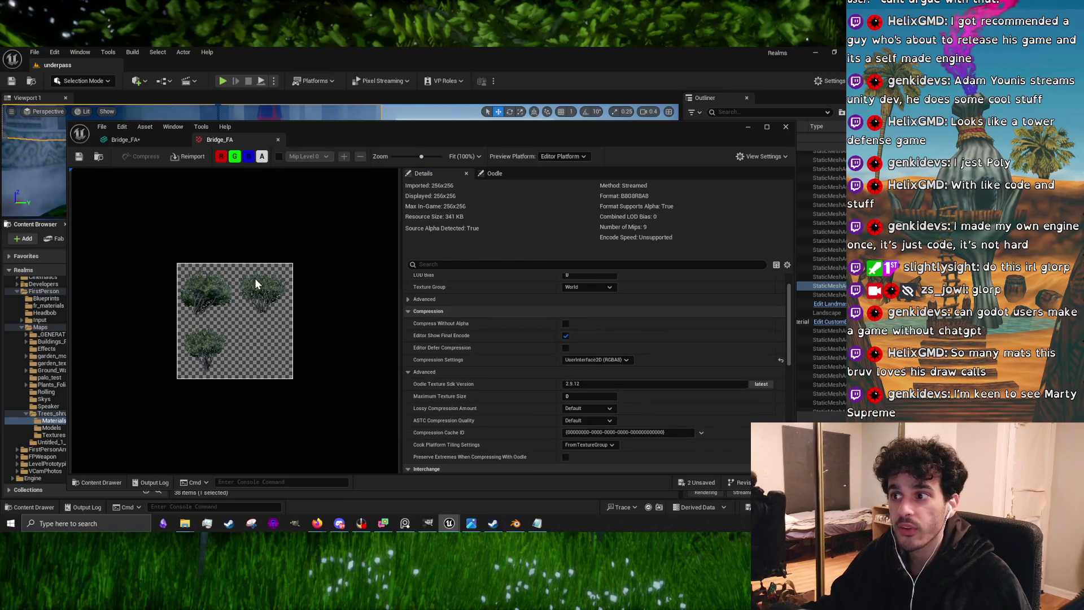
click(752, 129)
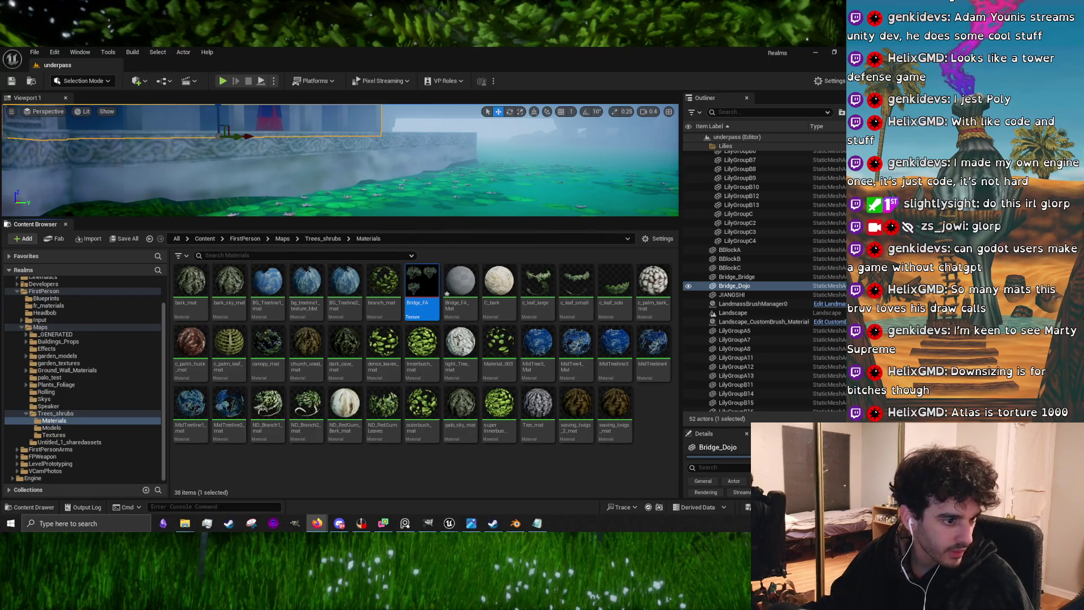
Bring Firefox forward and switch the Marty Supreme Google search to Images
click(317, 524)
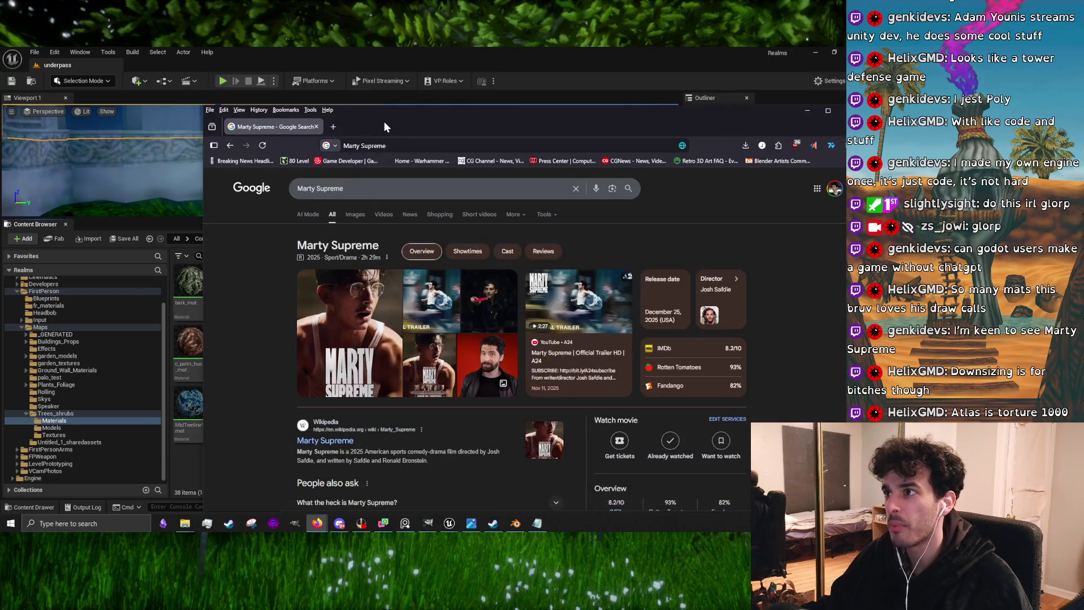
drag(384, 120, 249, 77)
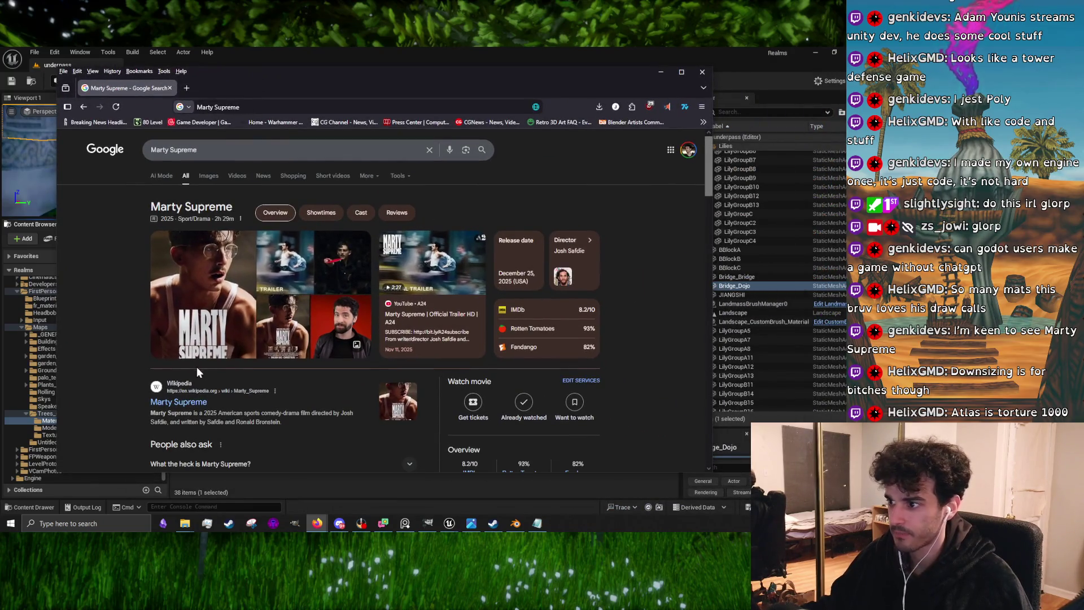
scroll(168, 293, down, 1)
scroll(167, 293, down, 1)
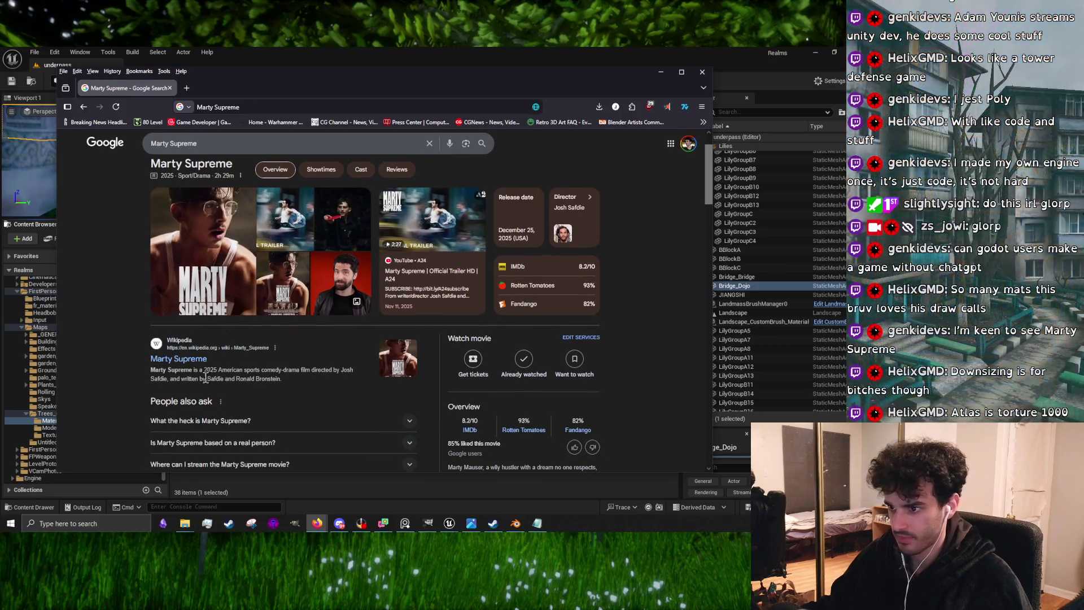
scroll(219, 382, up, 2)
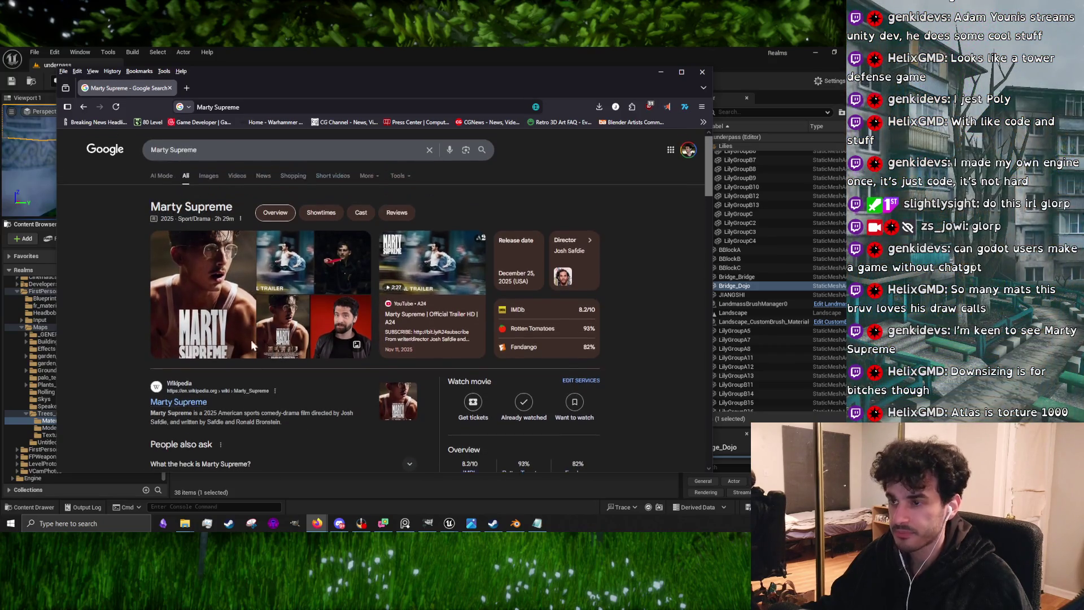
click(208, 177)
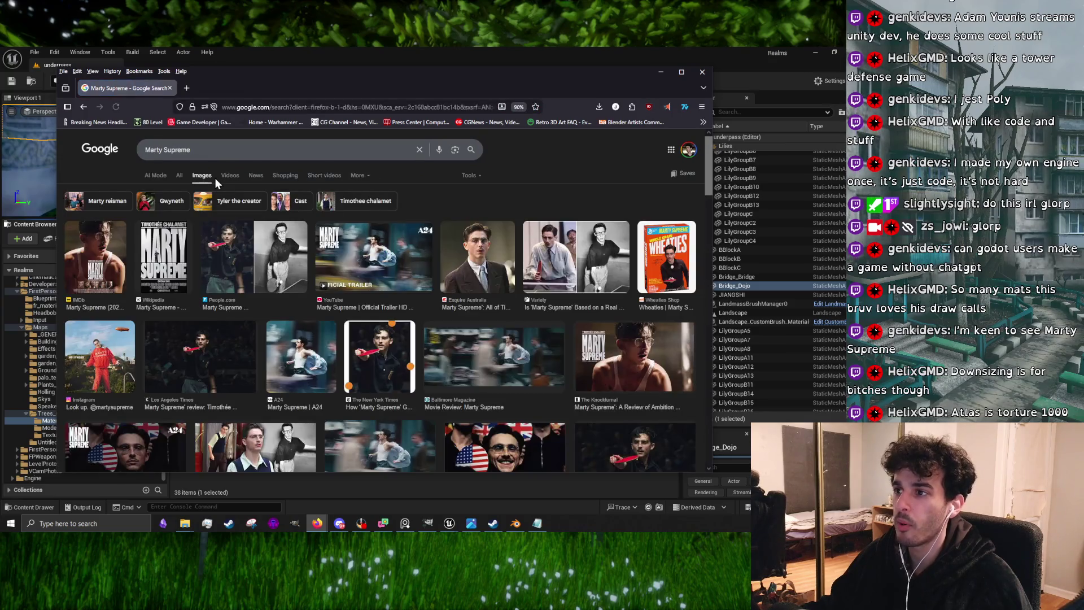
Preview the Esquire Australia image while scrolling through the image results
click(458, 276)
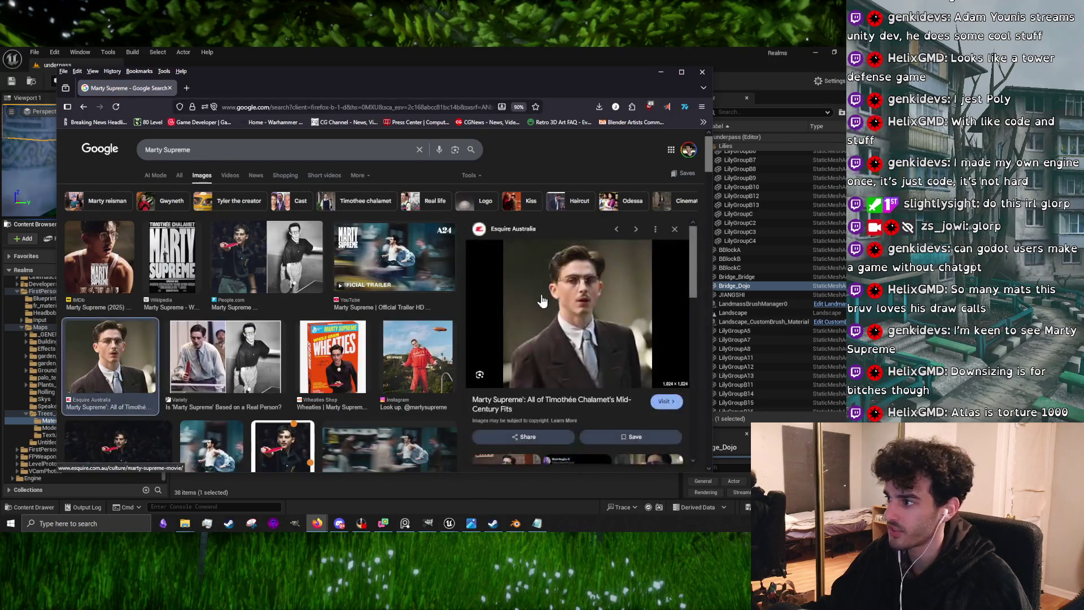
scroll(607, 331, down, 5)
scroll(521, 404, up, 3)
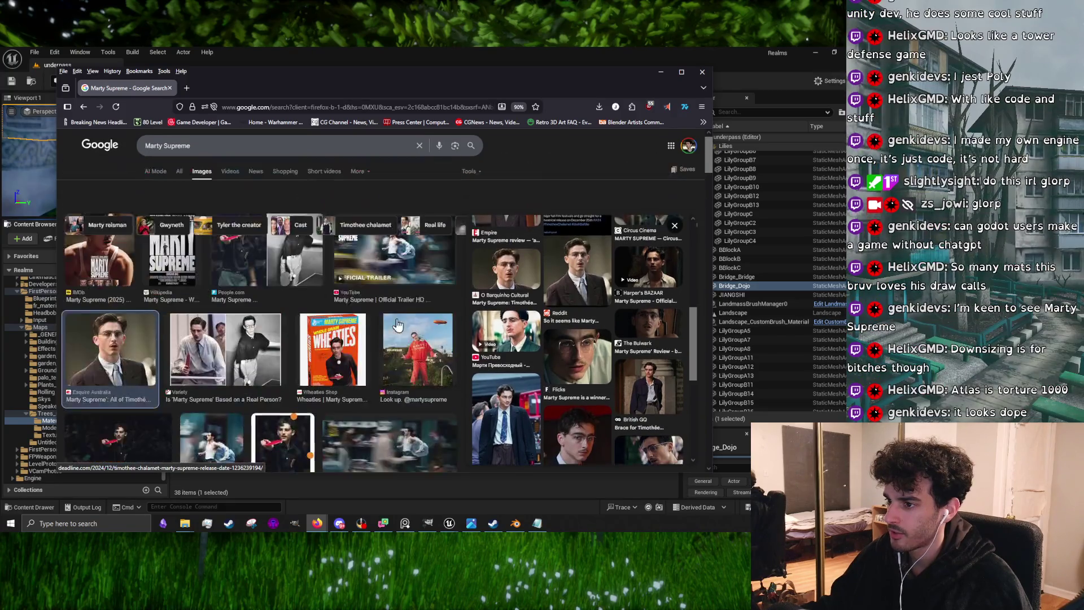
scroll(517, 358, down, 5)
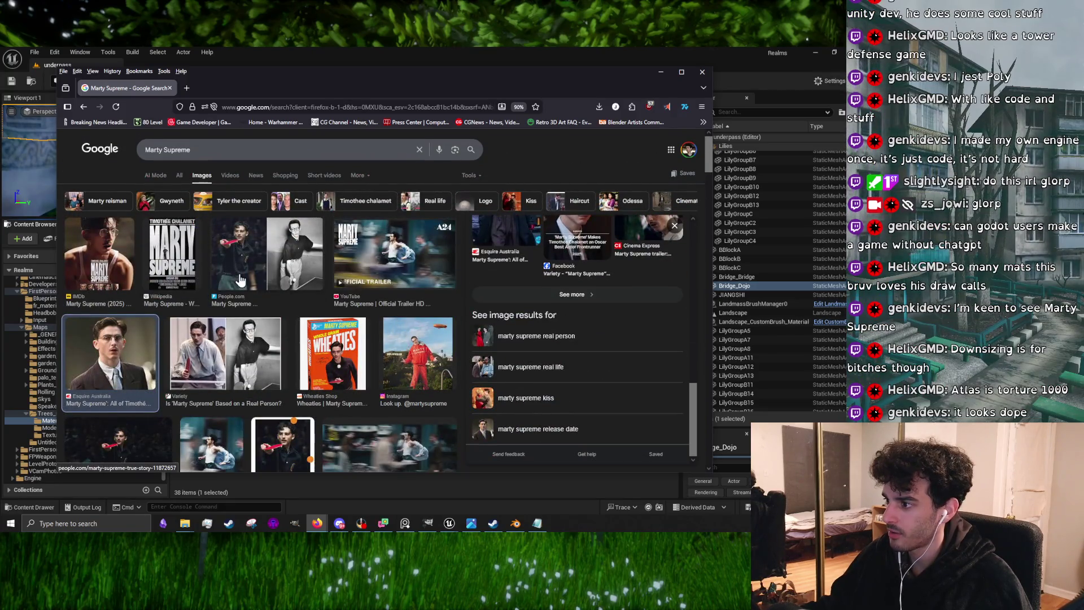
scroll(284, 336, down, 5)
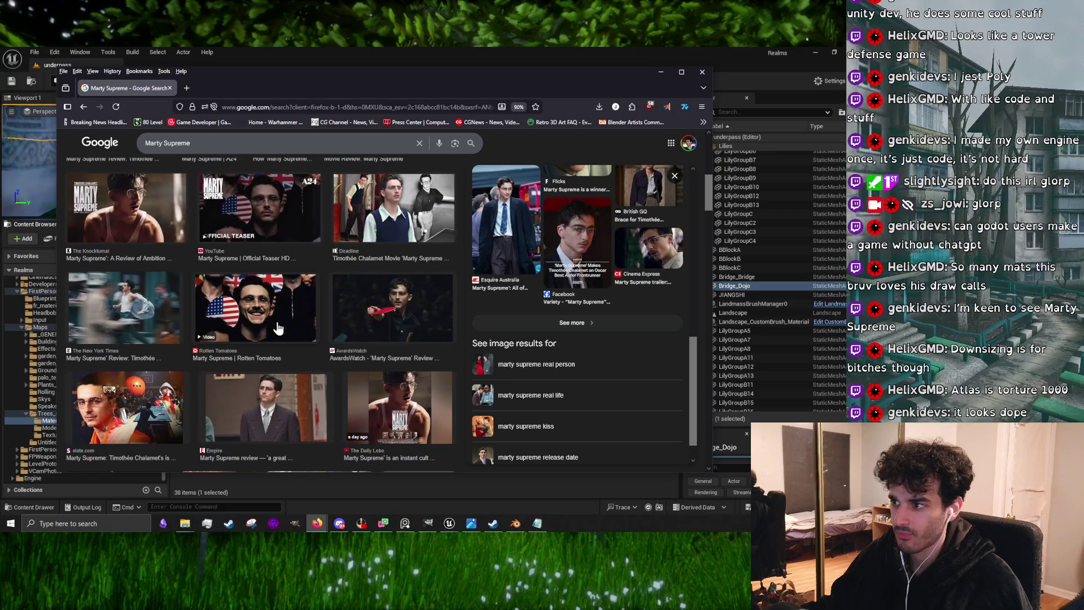
scroll(430, 401, down, 15)
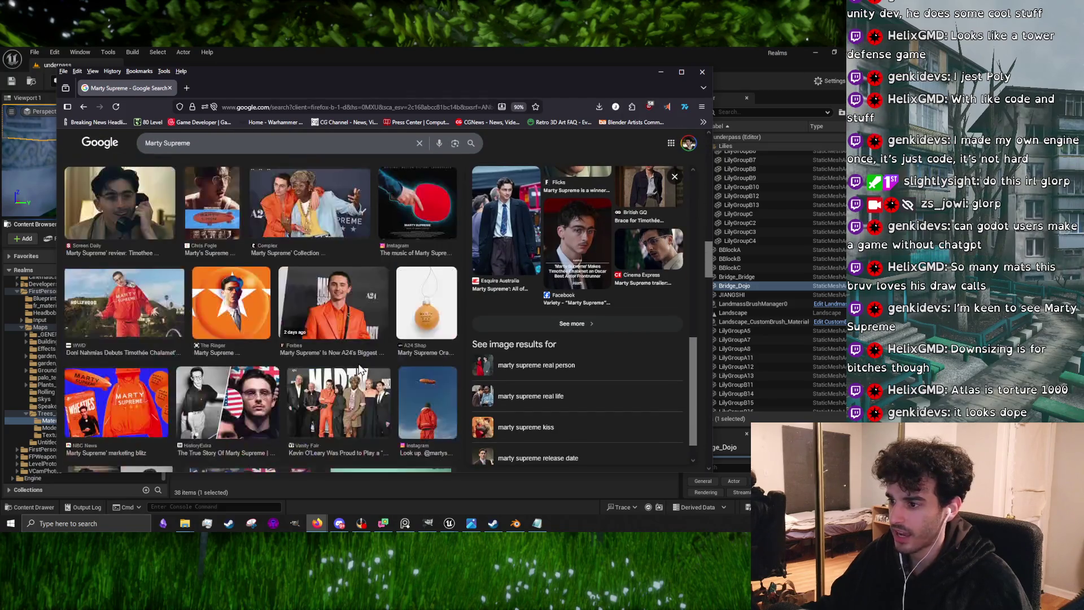
scroll(358, 370, down, 15)
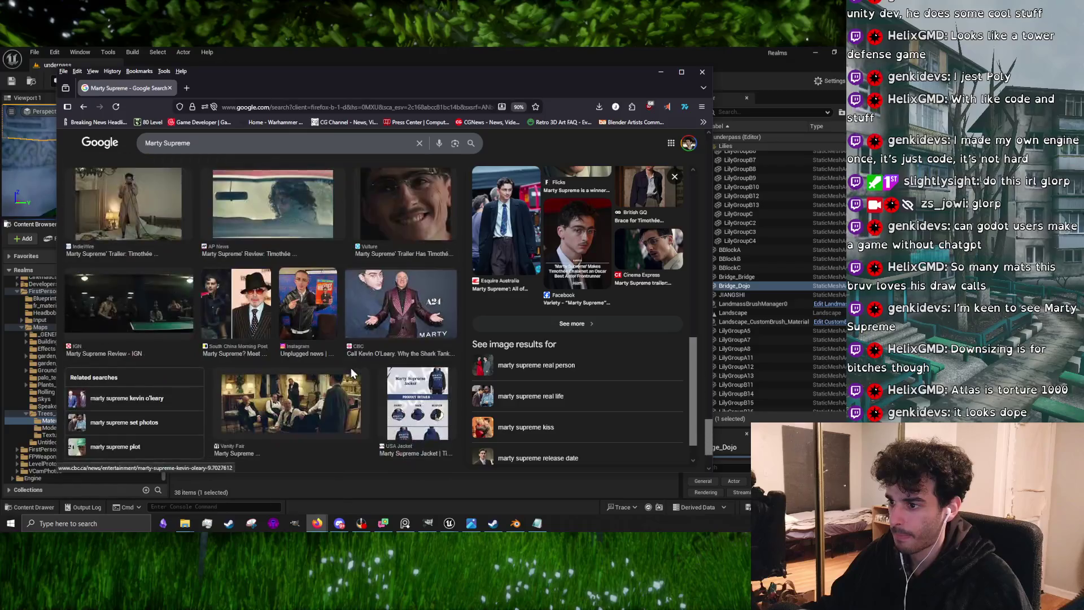
scroll(351, 375, up, 10)
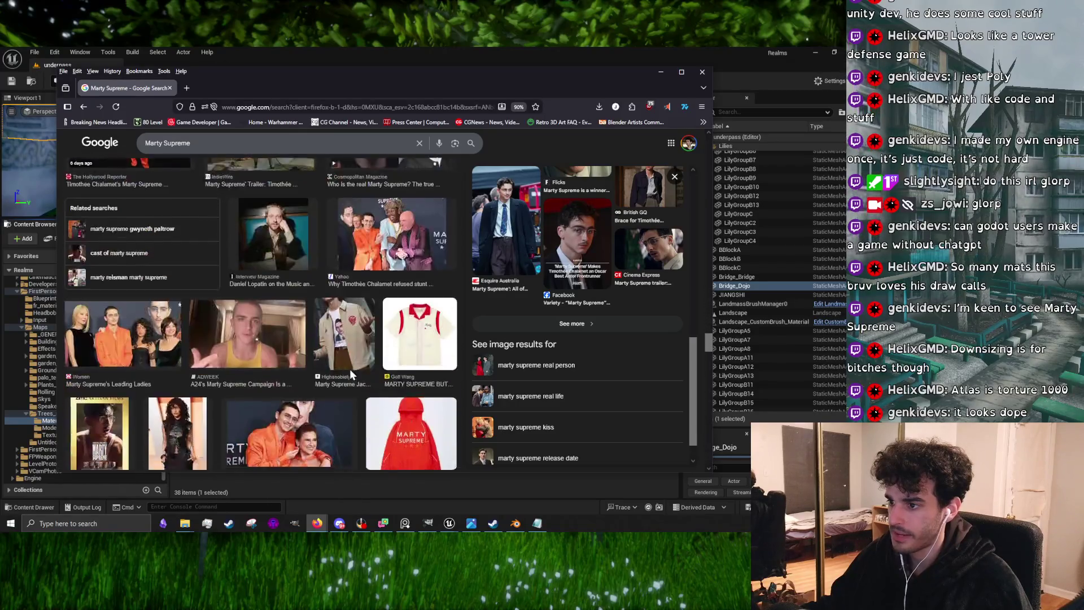
scroll(361, 355, up, 10)
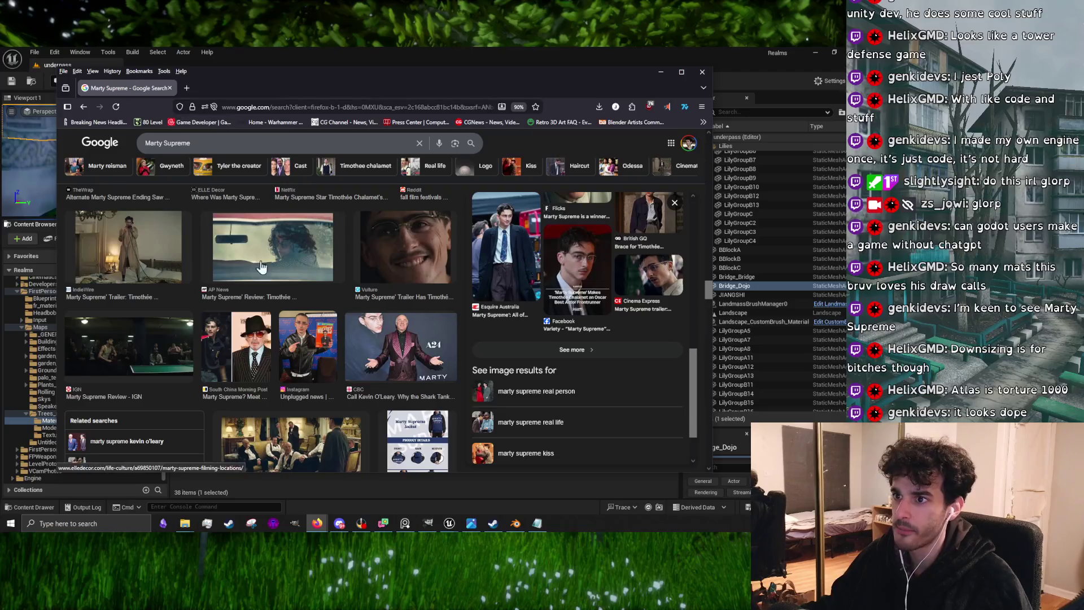
scroll(320, 354, up, 5)
click(506, 249)
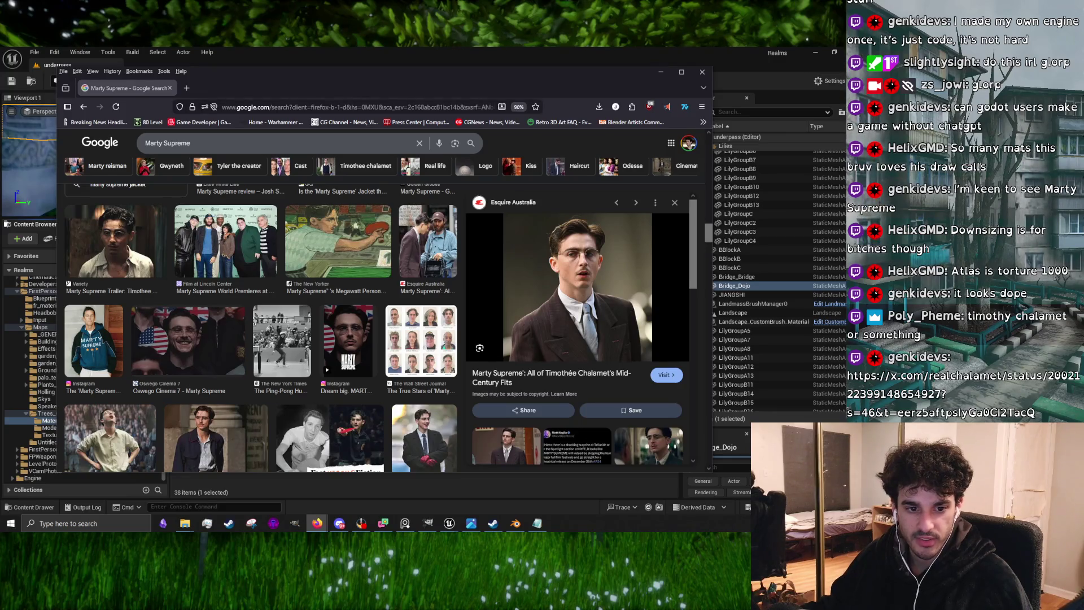
Open the shared x.com post link in a new browser tab
key(ctrl+t)
key(ctrl+v)
key(Return)
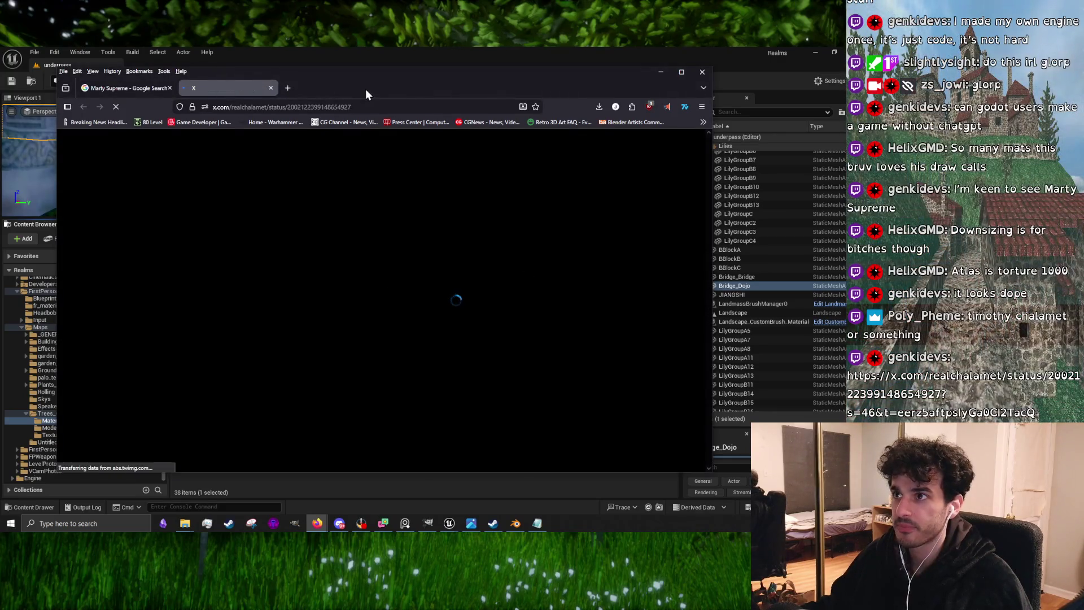
Bring the X post window back, play the Chalamet video with sound, then pause it
key(alt+Tab)
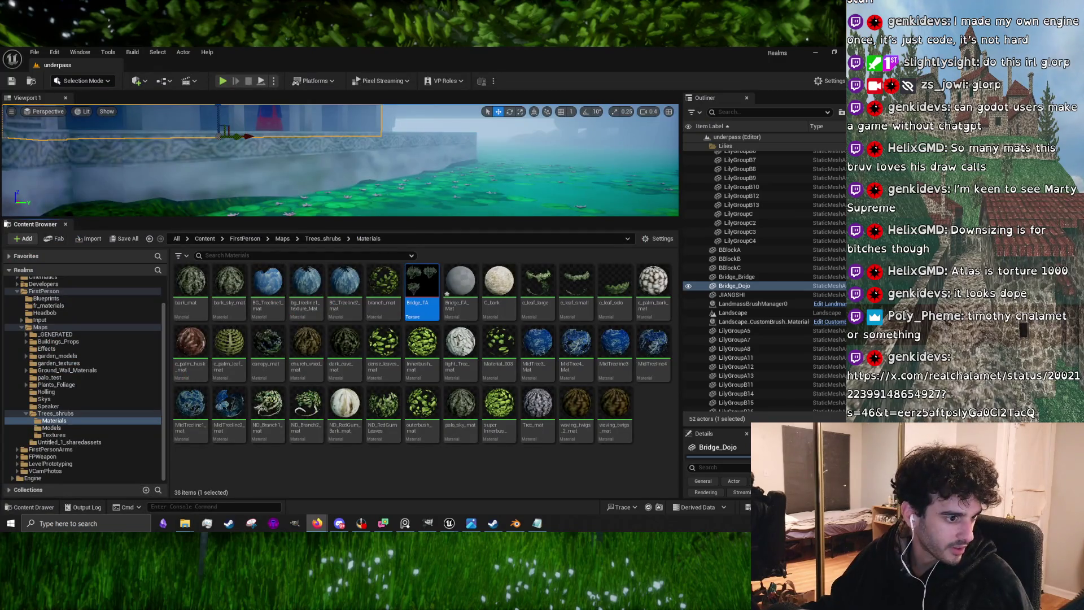
key(alt+Tab)
drag(469, 135, 384, 100)
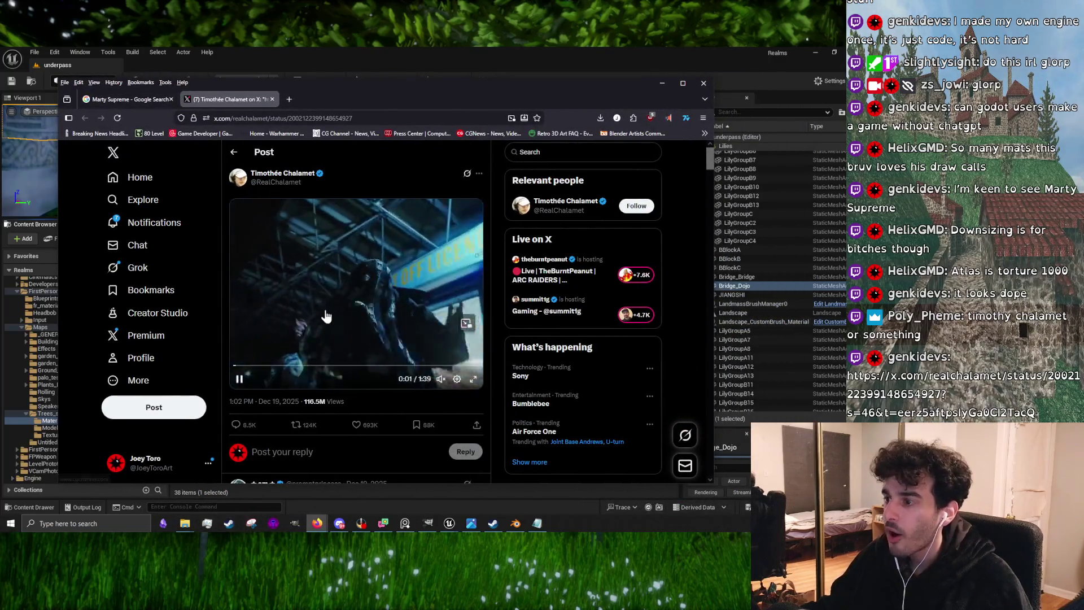
click(440, 379)
click(429, 361)
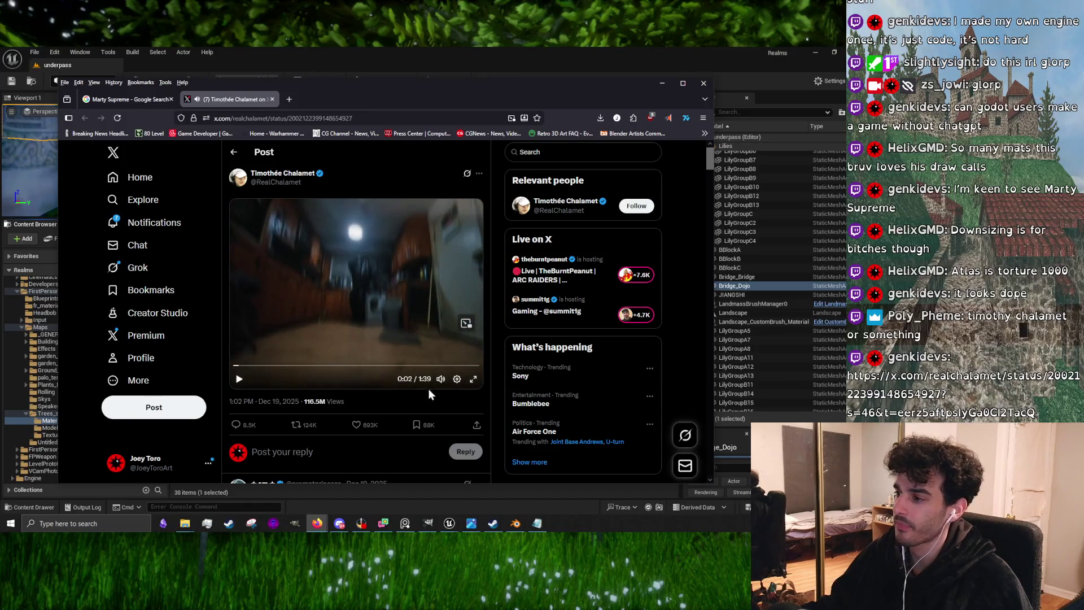
click(240, 379)
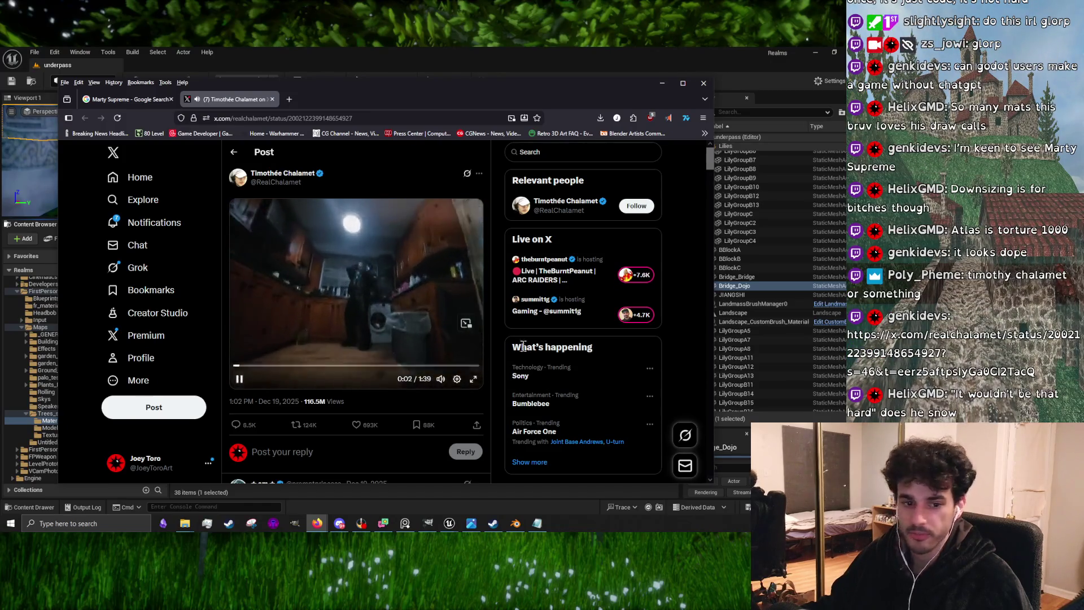
mouse_move(441, 365)
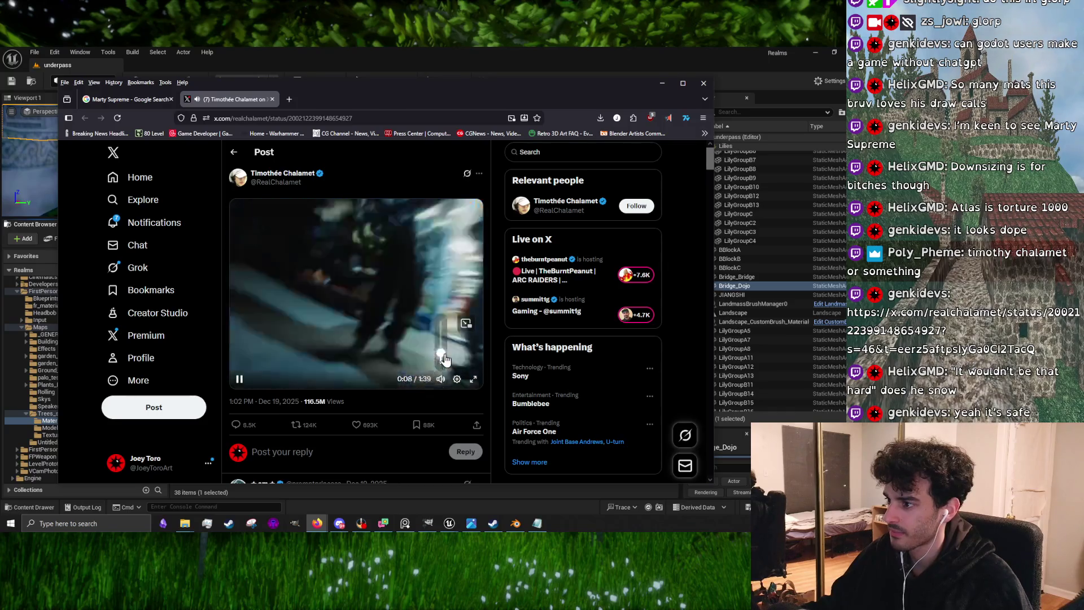
click(306, 341)
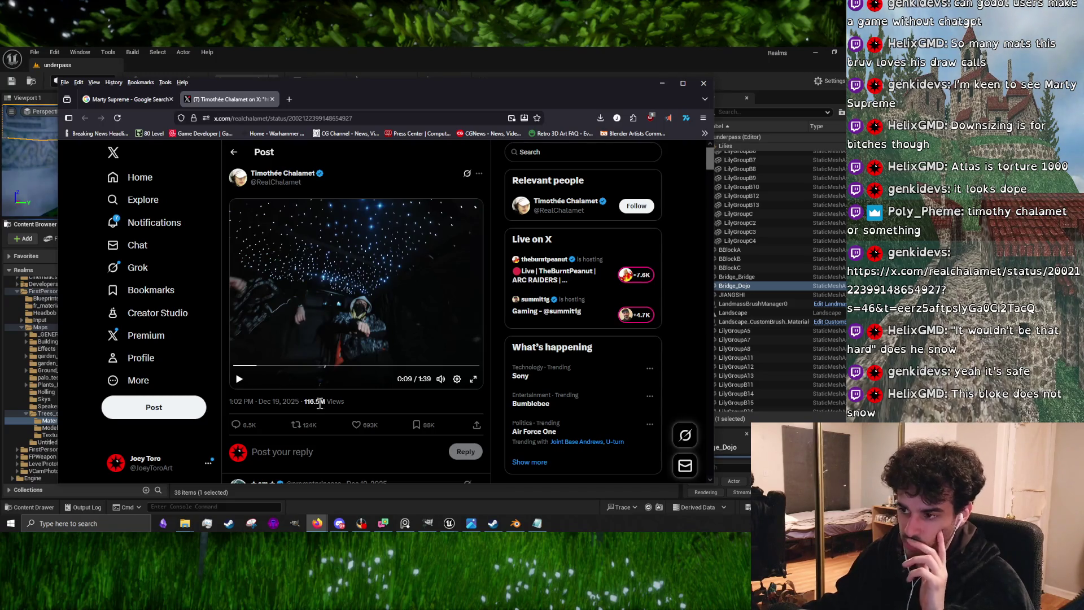
Scroll the replies, play the video to 0:32, and return to the Google Images tab
scroll(331, 418, down, 3)
scroll(278, 414, down, 5)
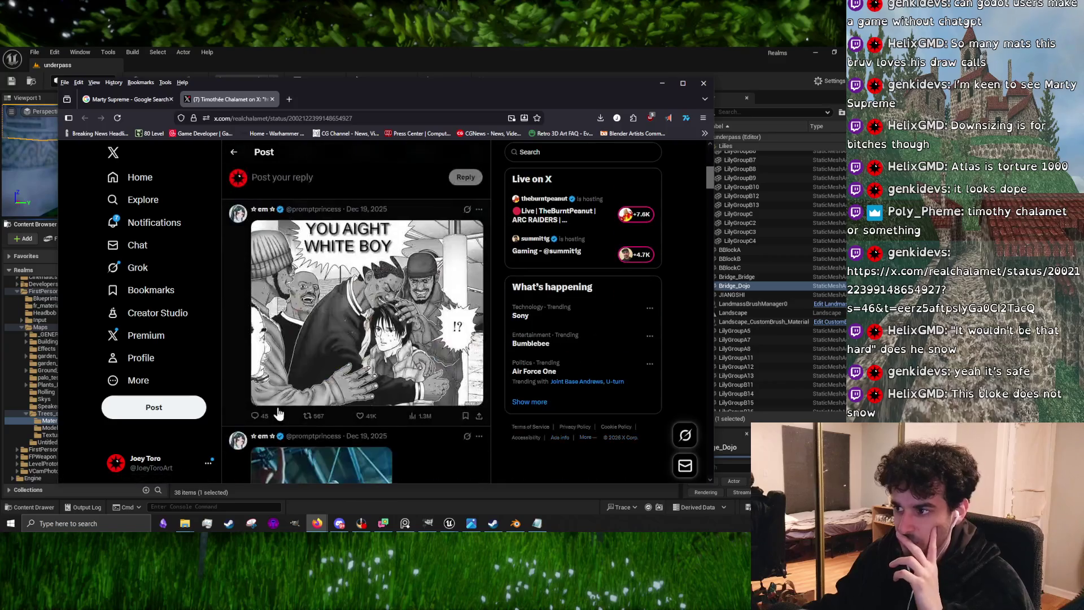
scroll(342, 364, up, 5)
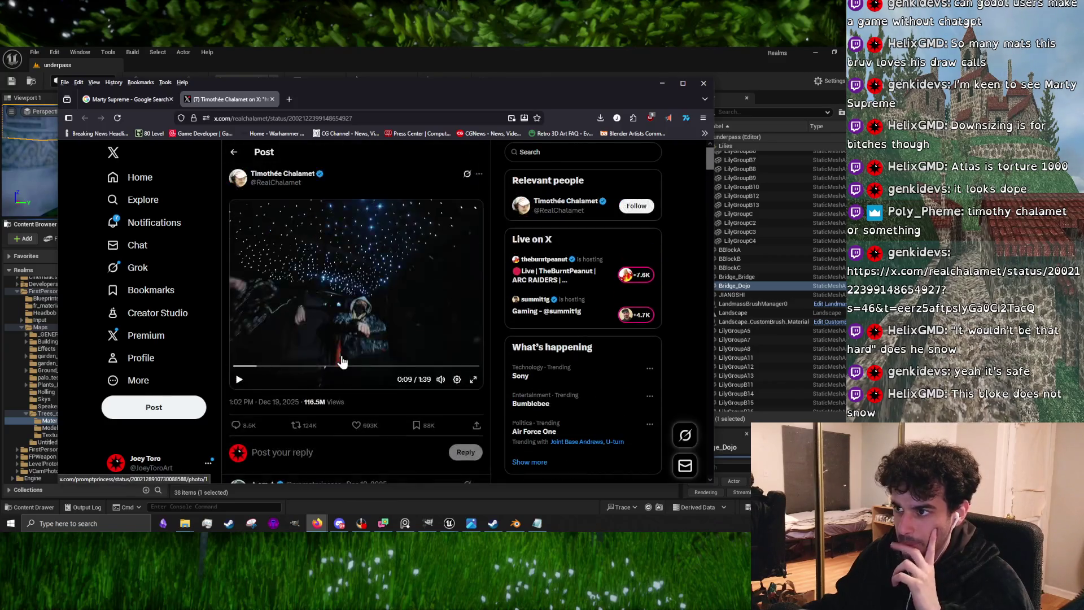
click(239, 379)
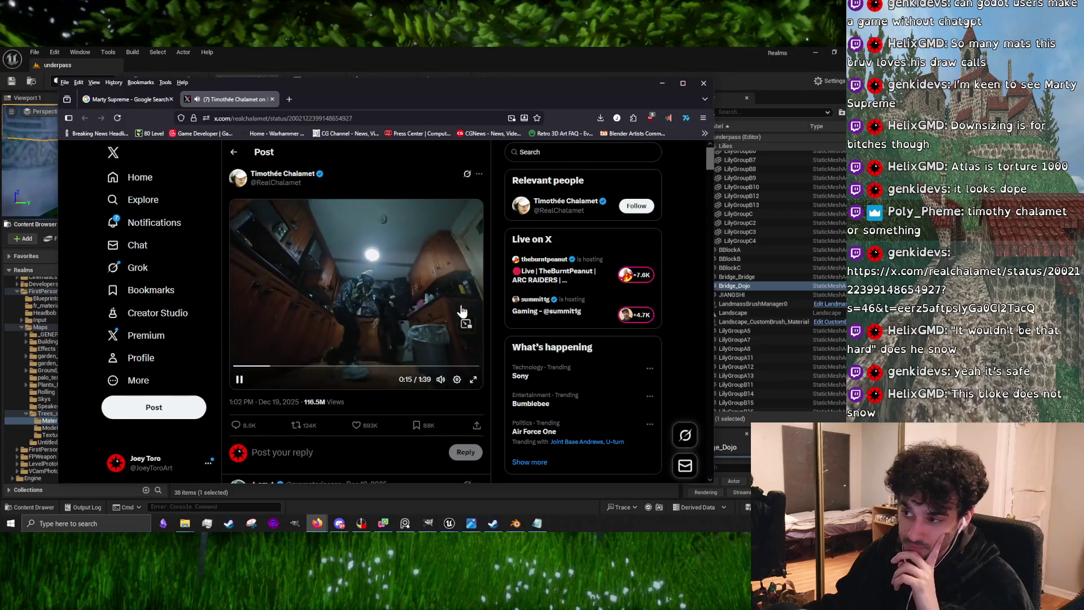
click(395, 311)
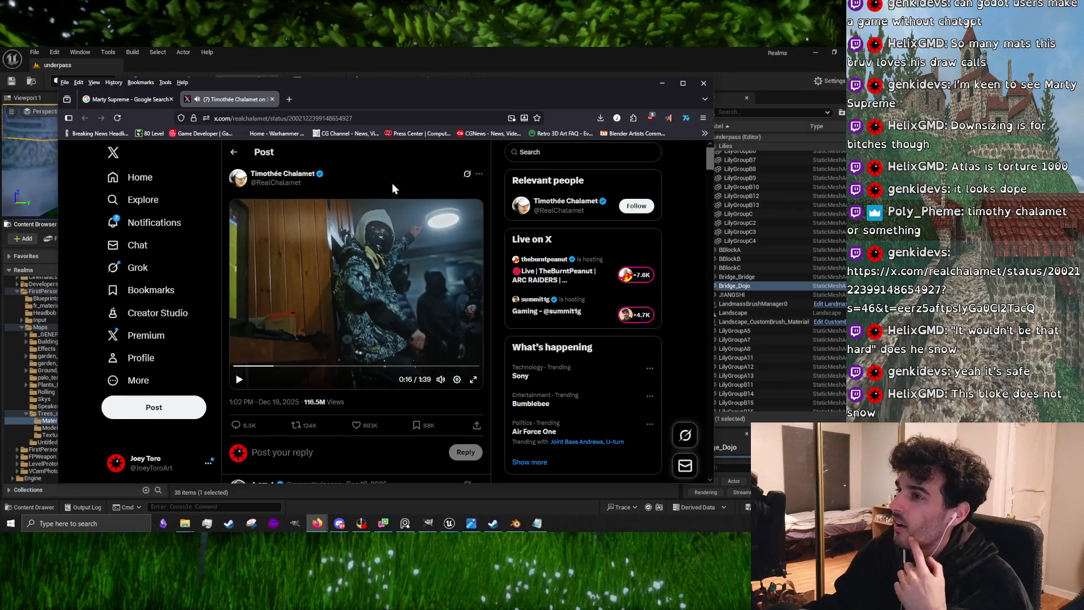
click(369, 271)
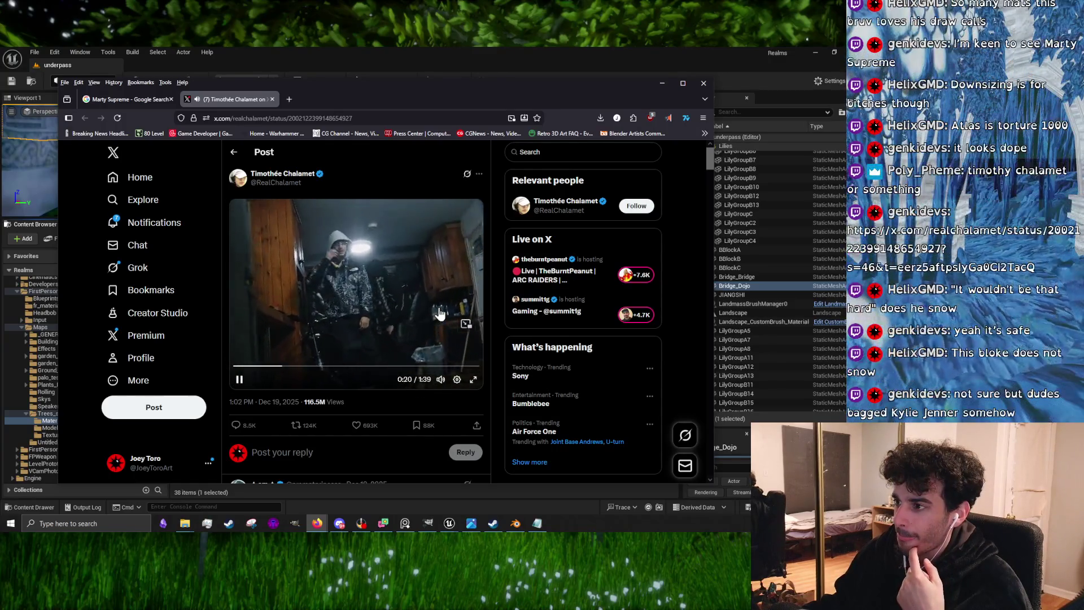
mouse_move(442, 382)
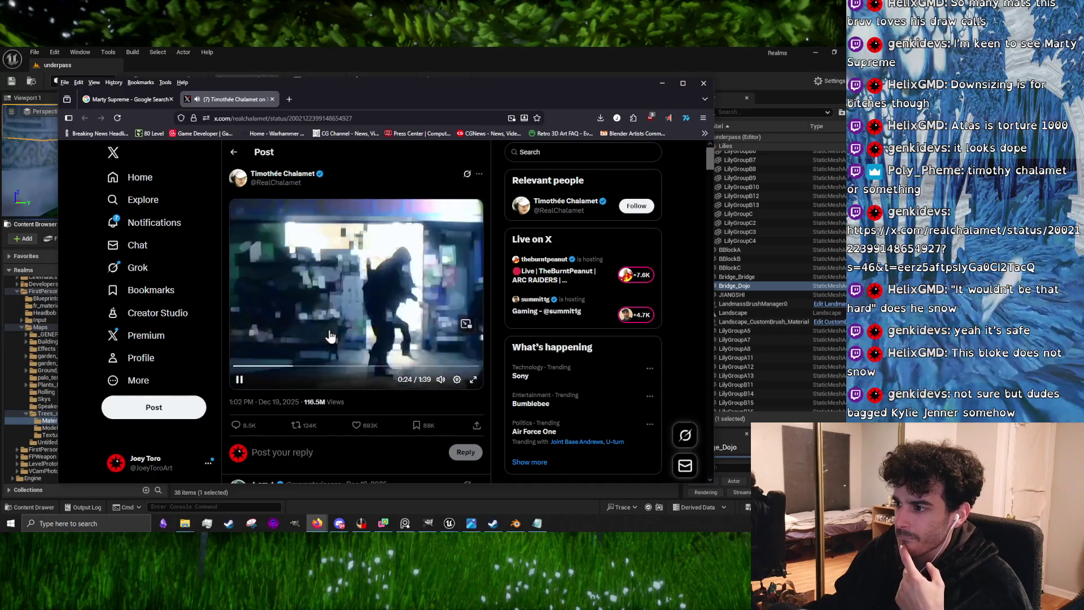
mouse_move(443, 358)
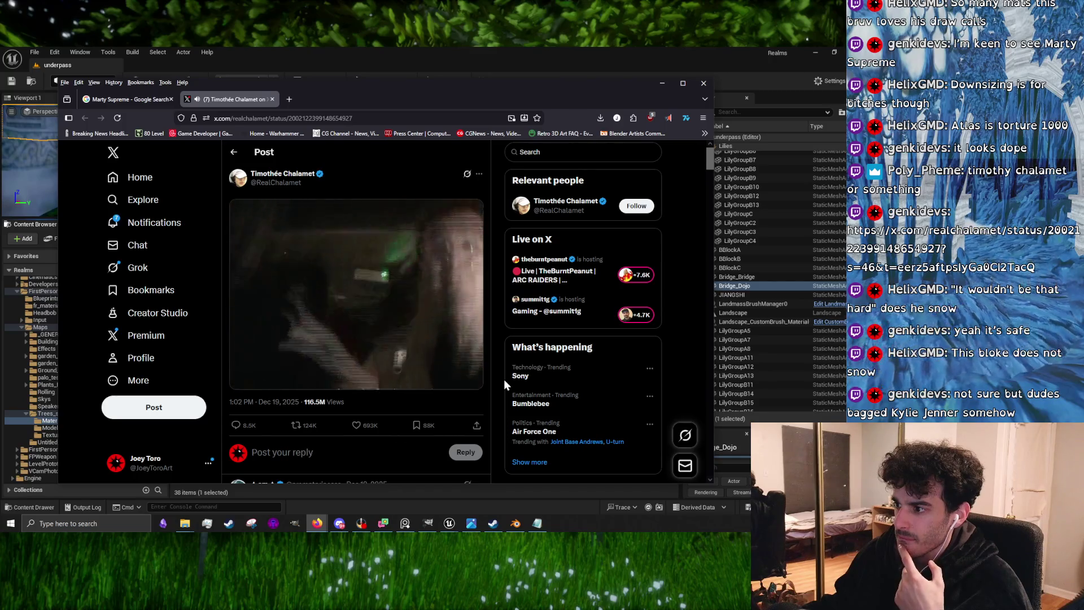
click(368, 310)
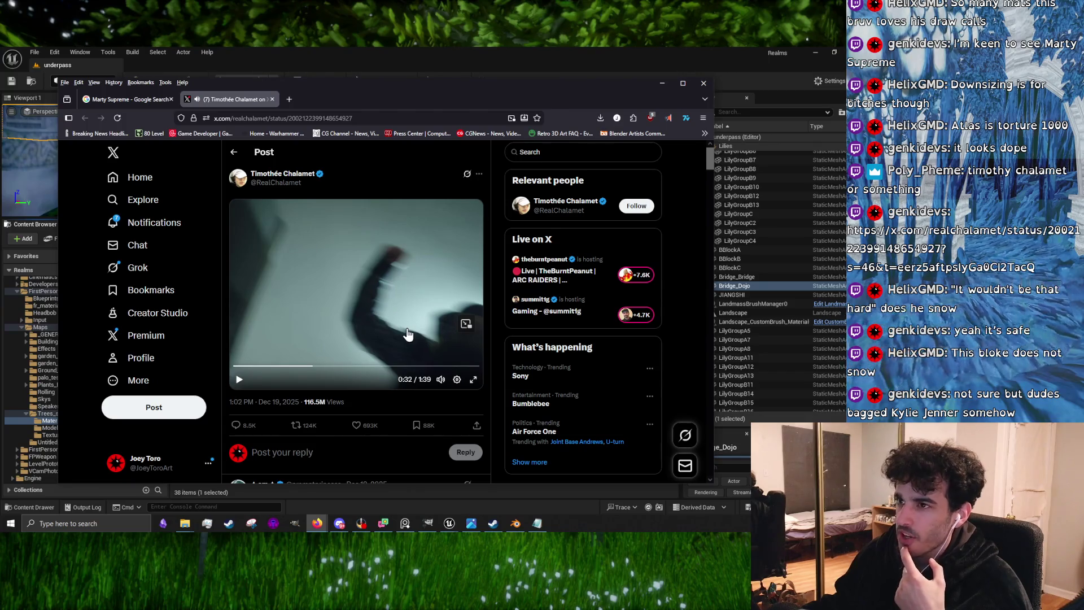
click(125, 100)
scroll(421, 349, up, 10)
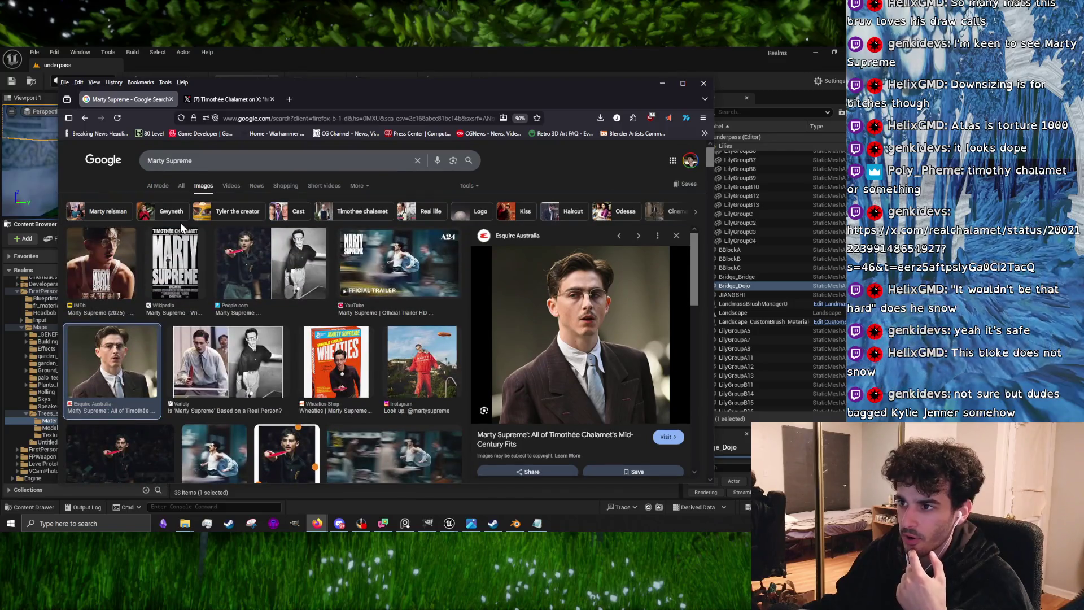
Switch Google to All results for Marty Supreme, scroll through them, and minimize Firefox
click(183, 187)
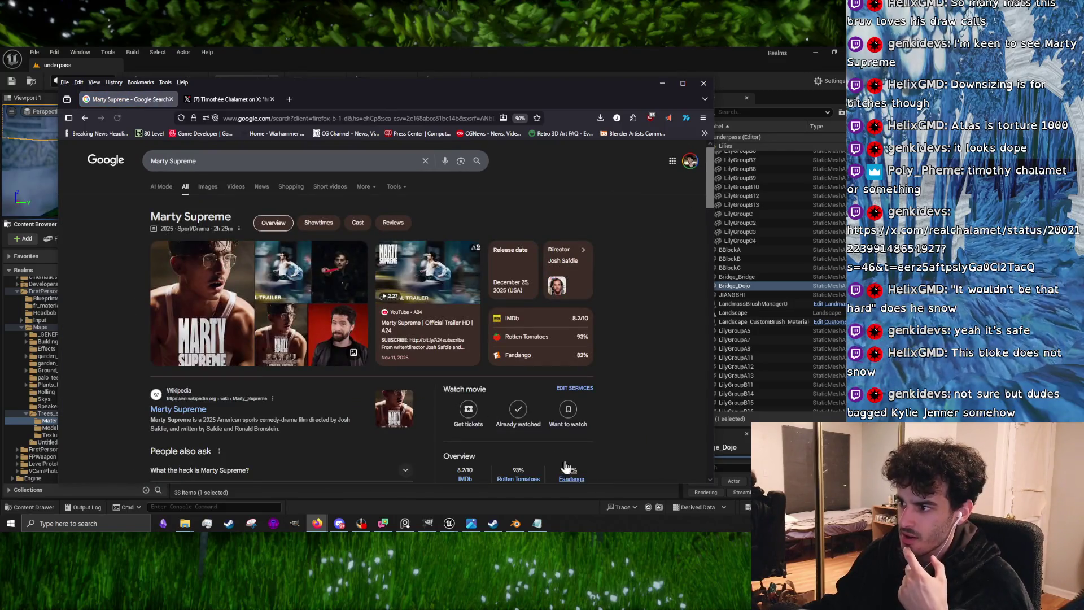
scroll(292, 355, down, 3)
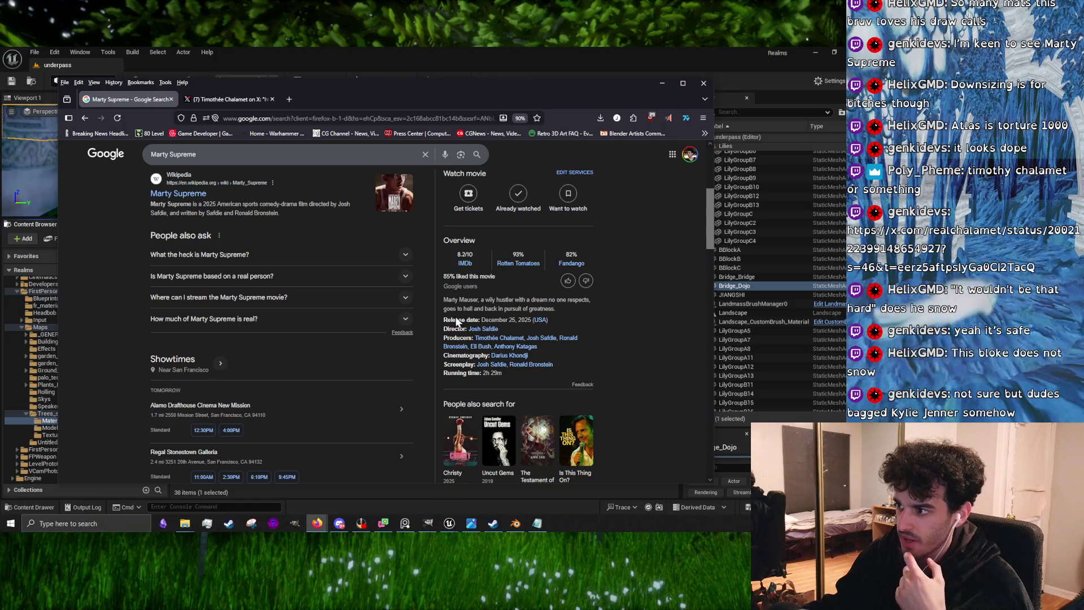
scroll(527, 315, up, 3)
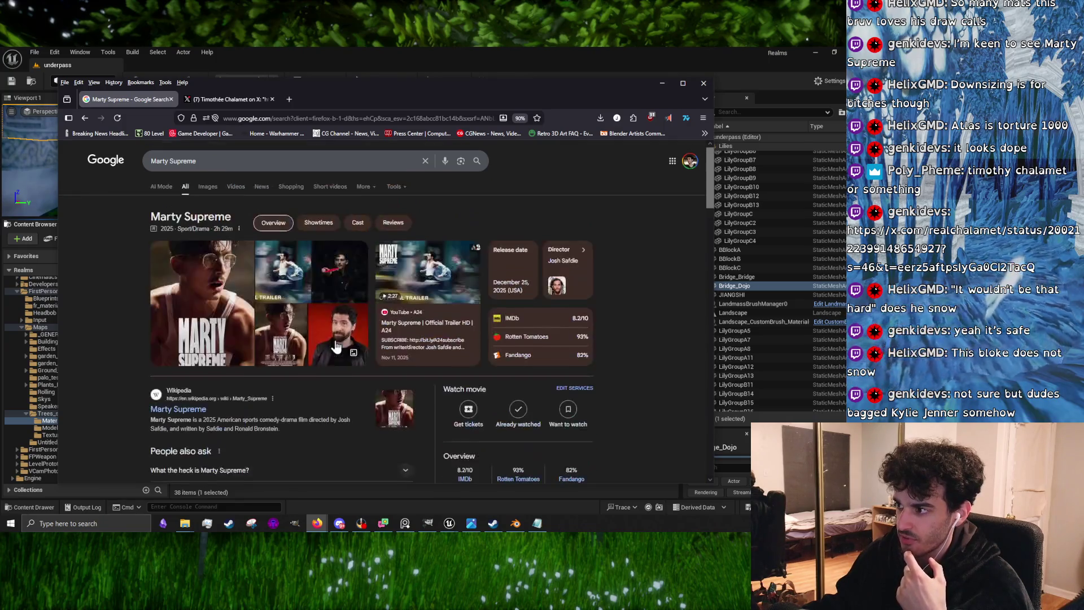
scroll(335, 345, down, 3)
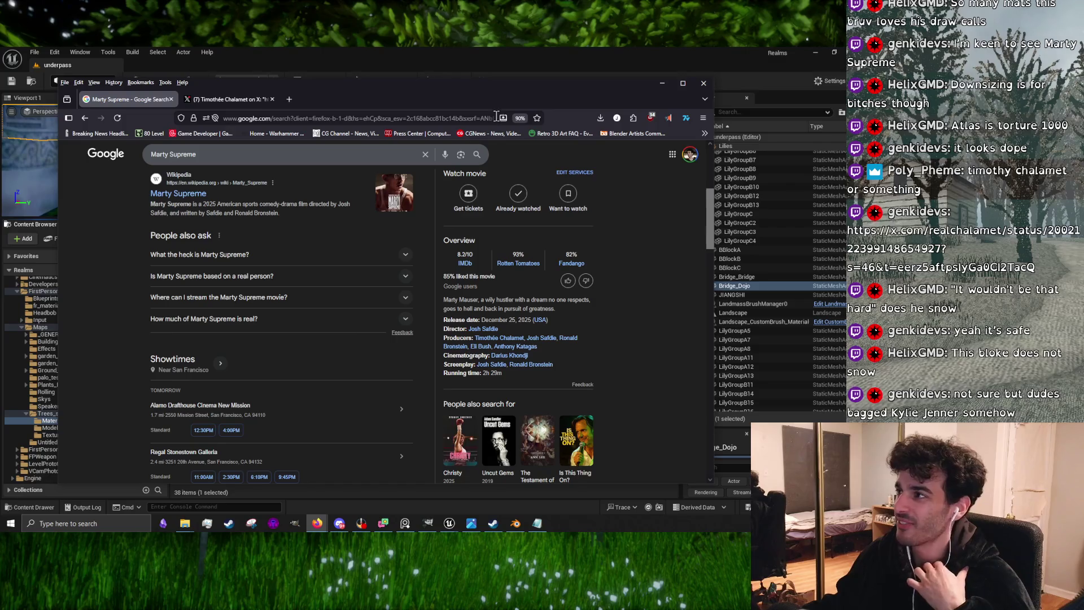
click(660, 84)
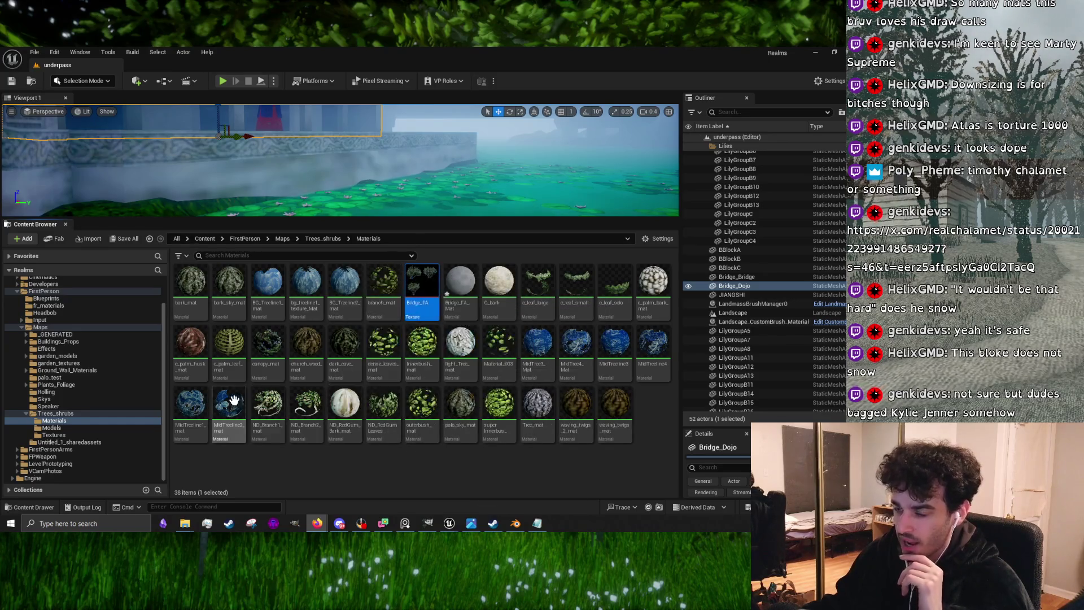
Select dense_leaves_mat, enlarge the lily pond level view, fly toward the building, then show all windows
click(384, 347)
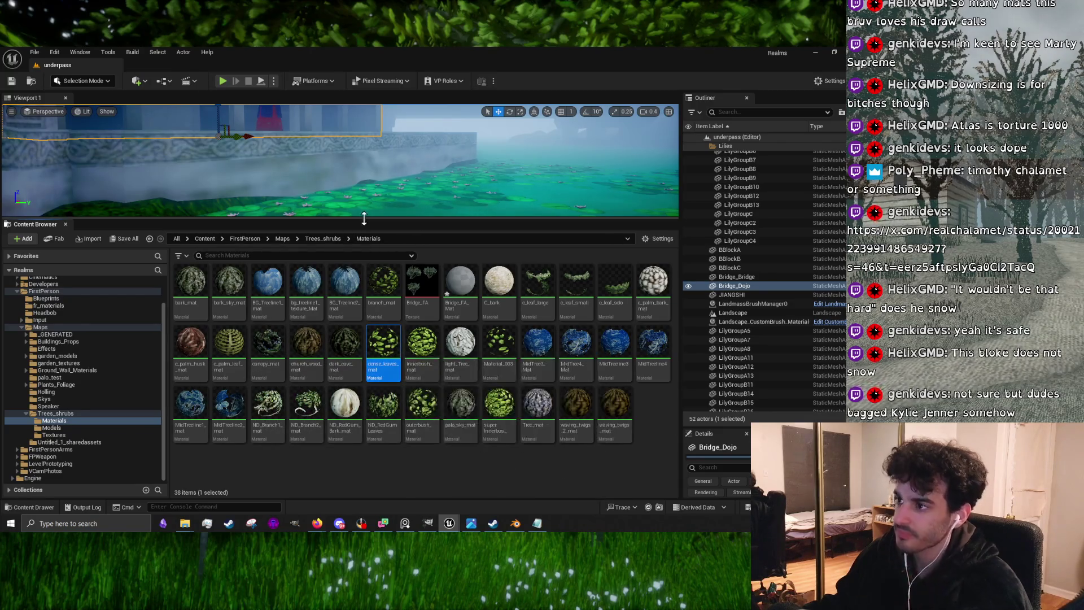
mouse_move(363, 218)
mouse_down()
mouse_move(337, 277)
mouse_move(331, 411)
mouse_up()
mouse_move(432, 334)
mouse_down()
mouse_move(437, 271)
mouse_move(435, 333)
mouse_up()
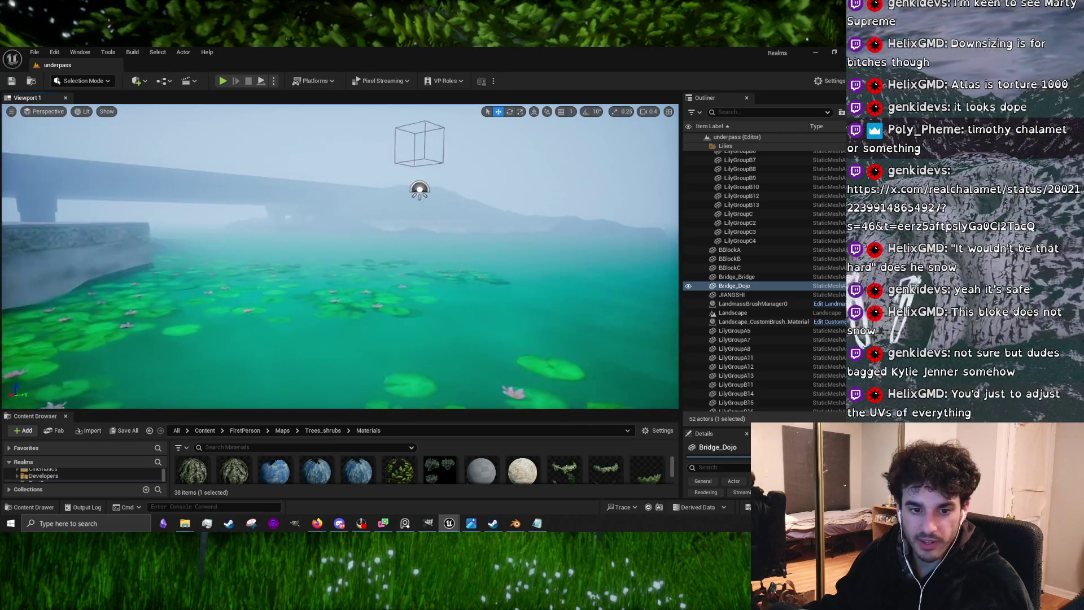
key(super+Tab)
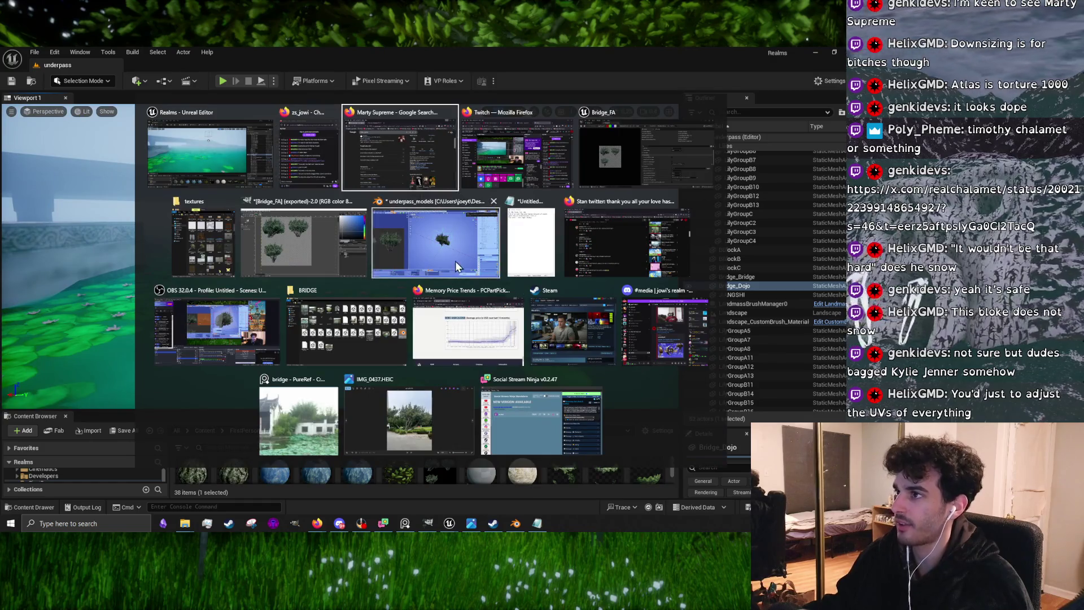
Bring Firefox forward and skim the replies on the X post
click(399, 153)
scroll(276, 195, up, 4)
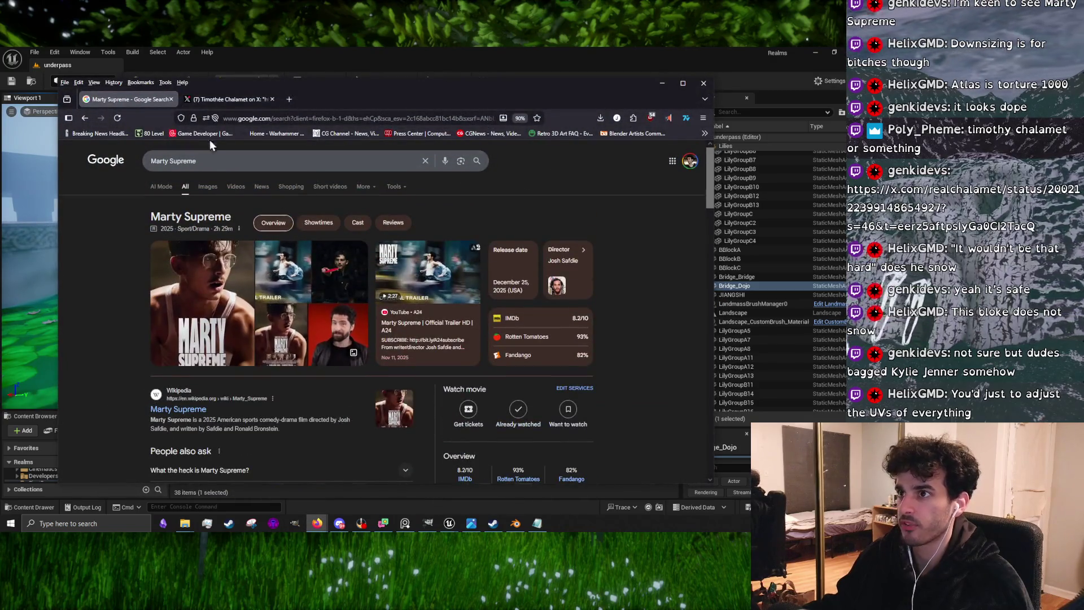
click(229, 103)
scroll(372, 333, down, 10)
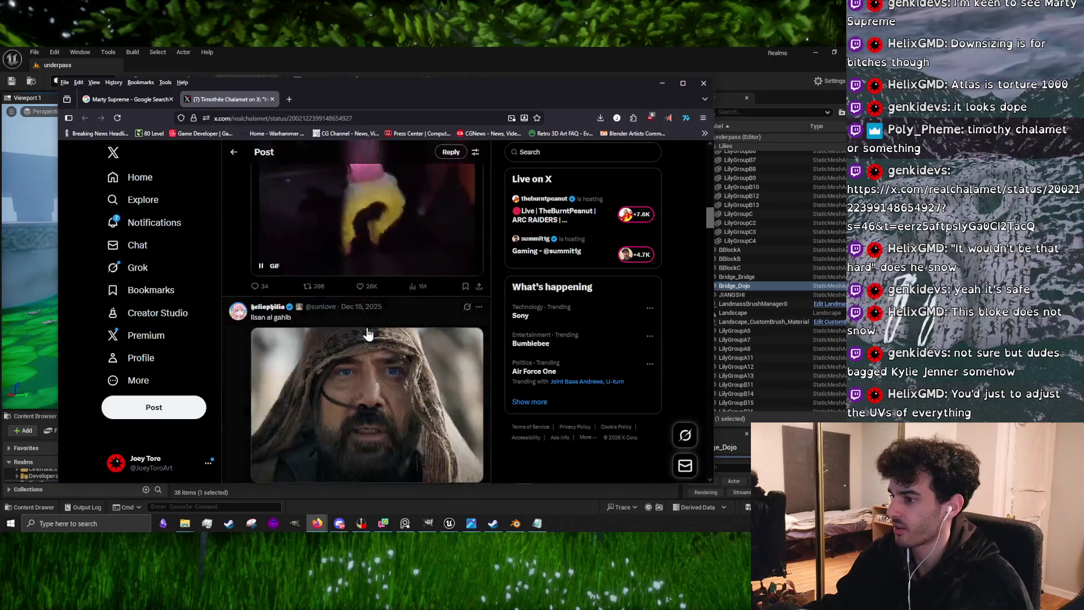
scroll(366, 344, down, 5)
scroll(355, 345, up, 8)
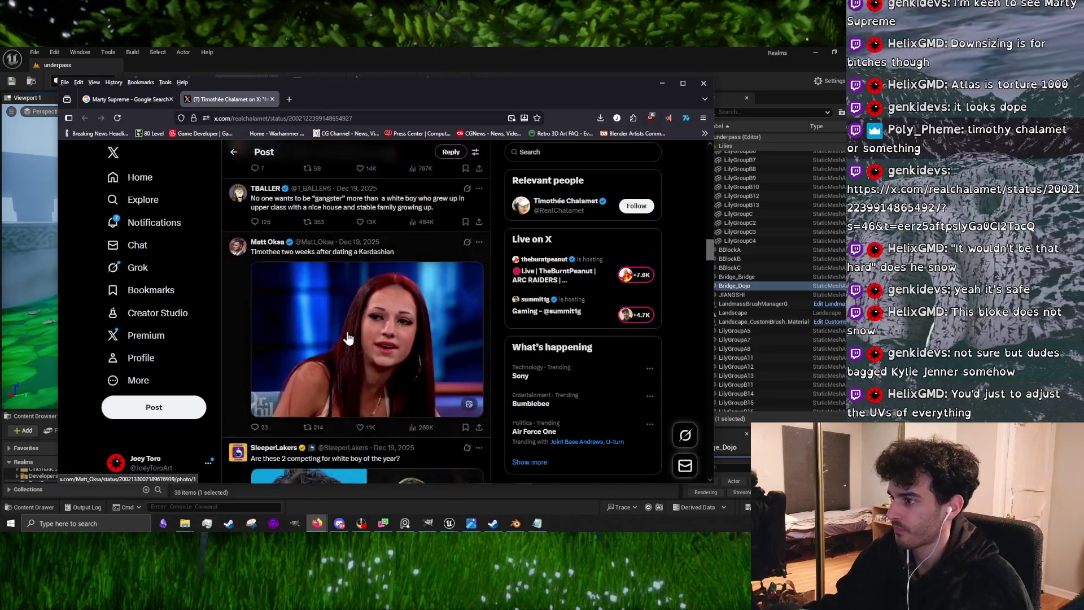
scroll(348, 345, up, 8)
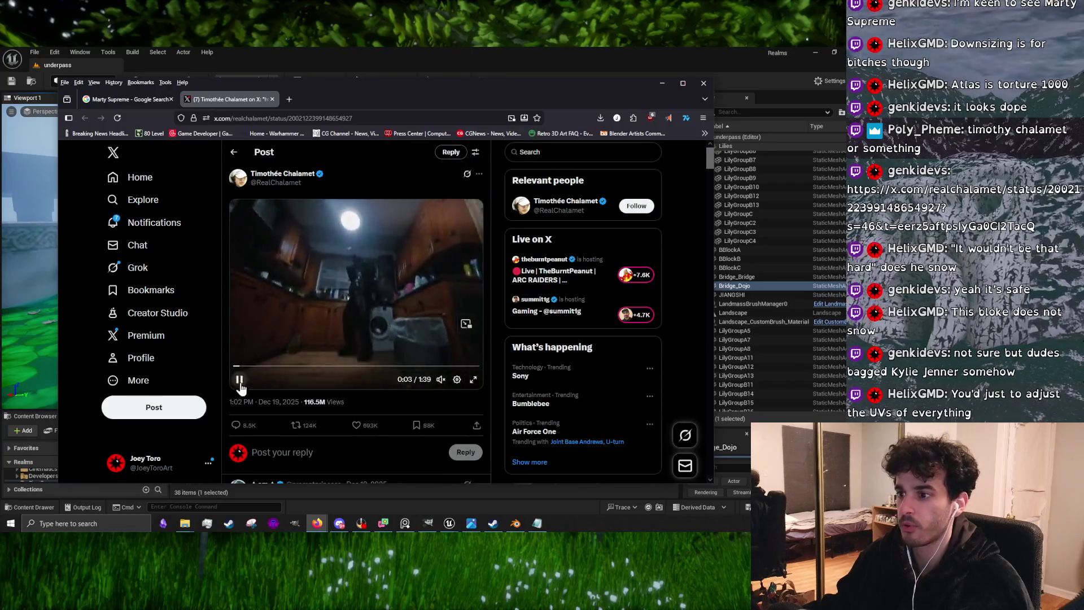
Pause the X video post and close the browser to return to Unreal
click(239, 379)
click(125, 99)
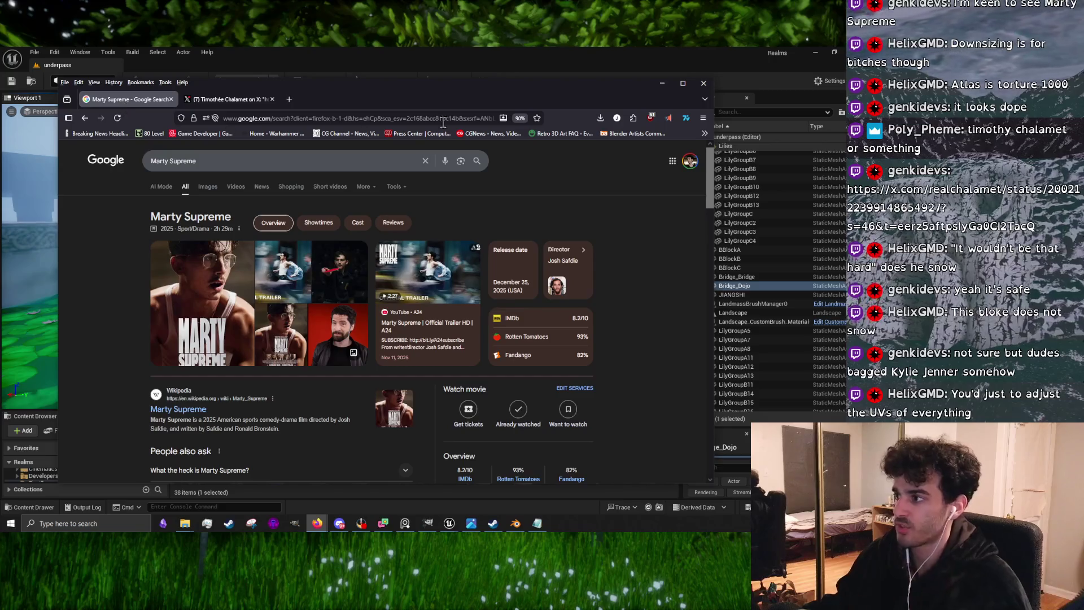
click(703, 86)
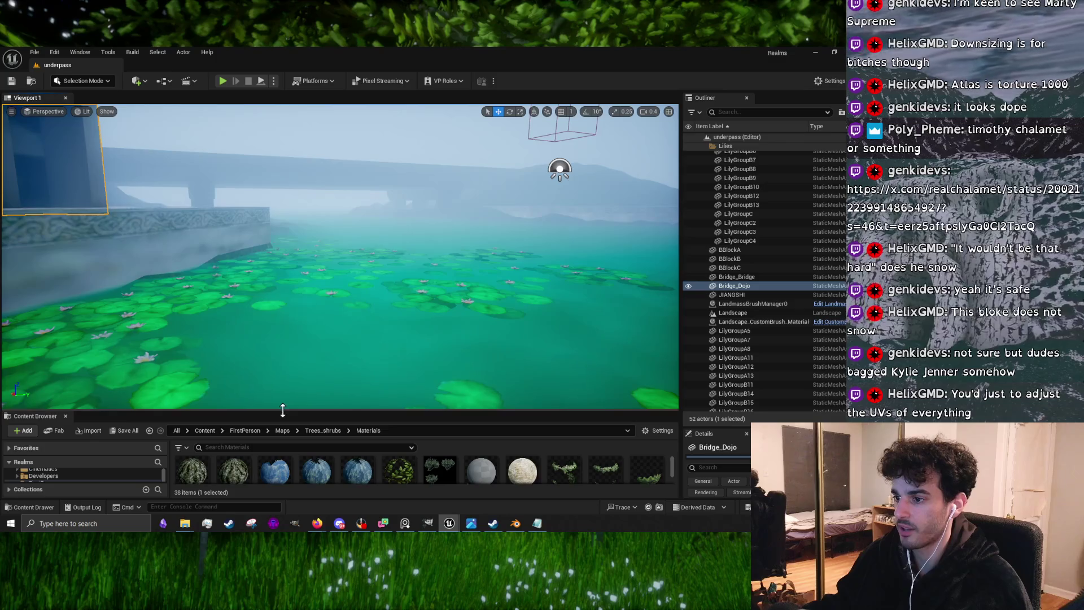
Shrink the viewport to widen the Content Browser and scroll through the 38 Trees_shrubs materials
drag(282, 411, 304, 293)
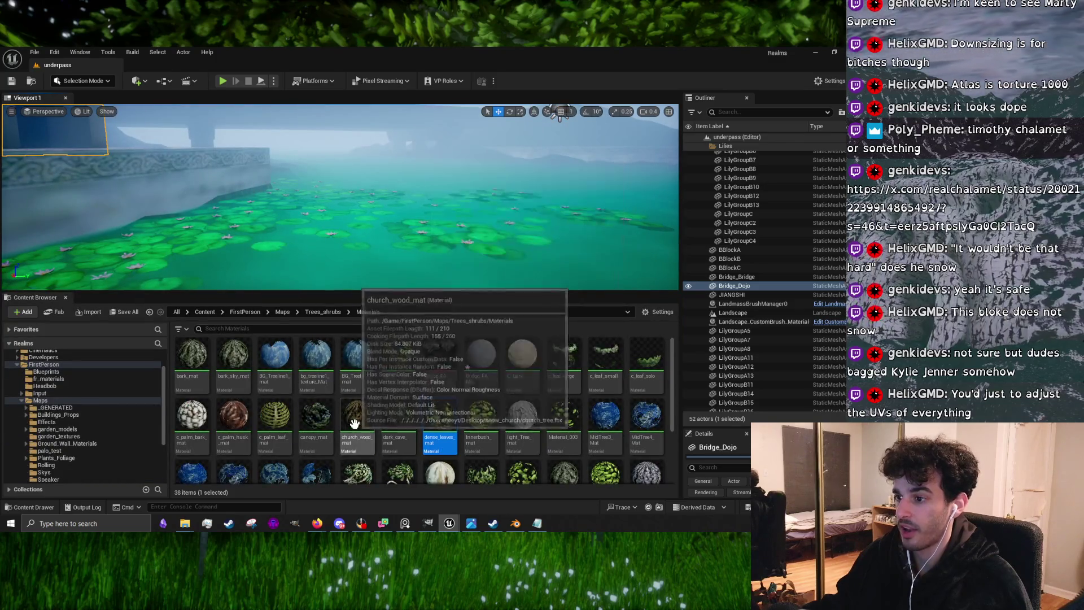
scroll(468, 414, down, 3)
scroll(468, 414, down, 1)
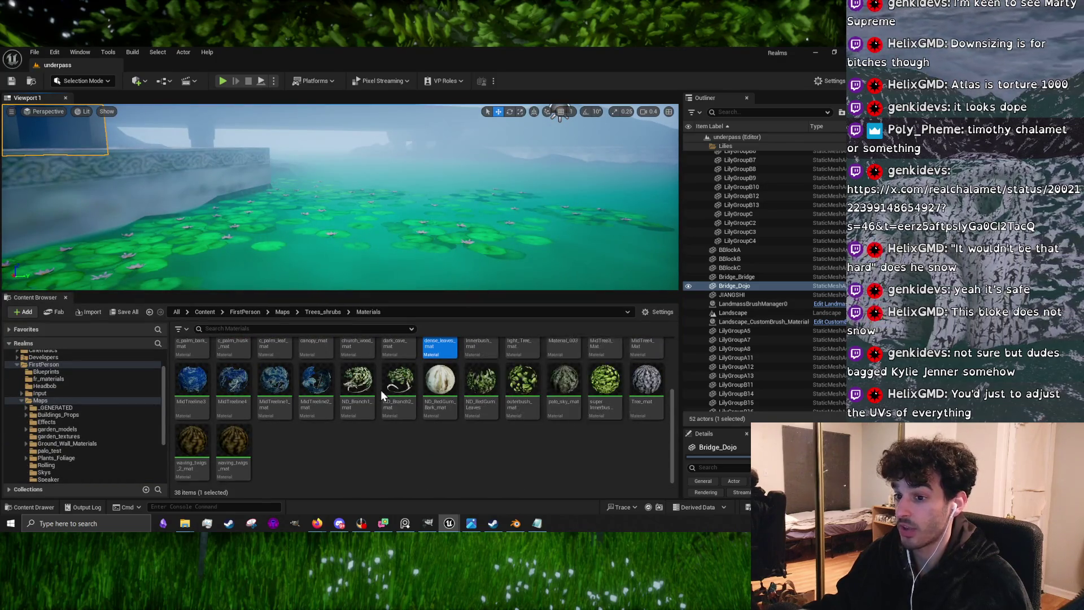
scroll(452, 428, up, 3)
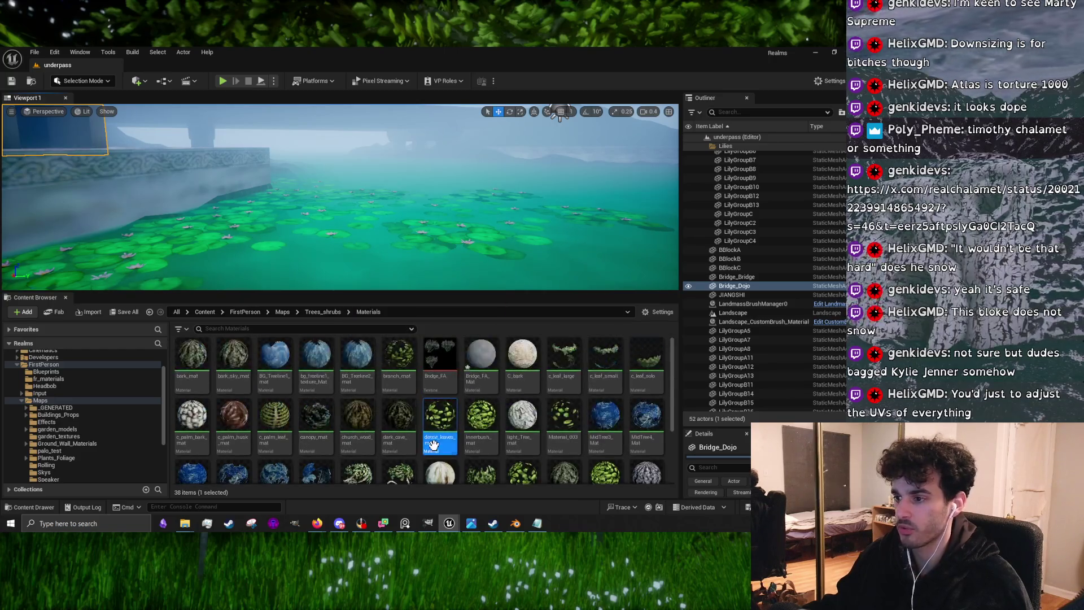
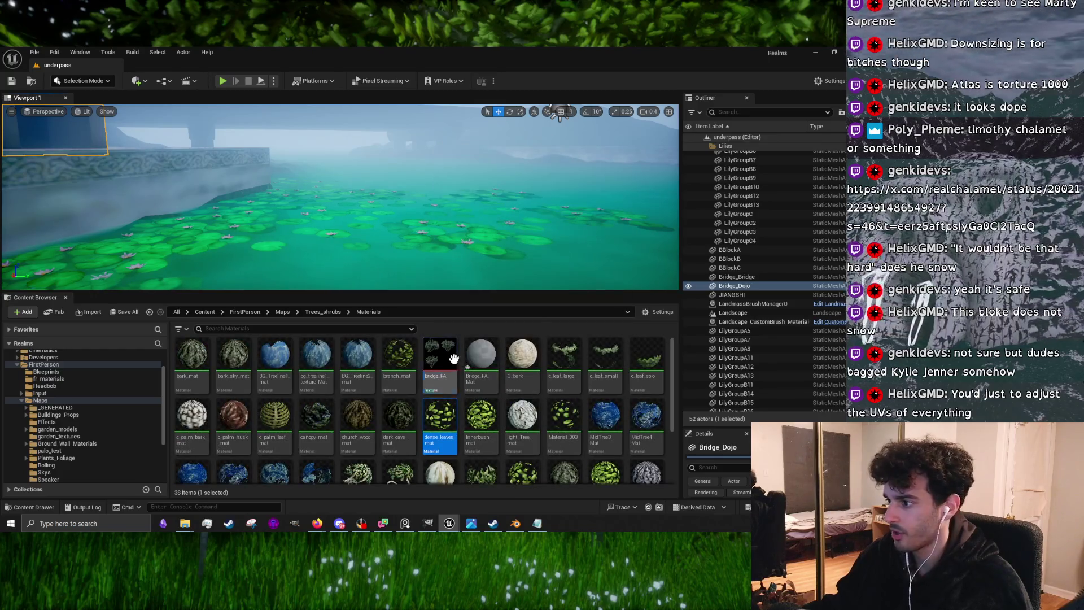
Add the Bridge_FA texture to Bridge_FA_Mat as a Texture Sample and wire its RGB into Base Color
double_click(475, 356)
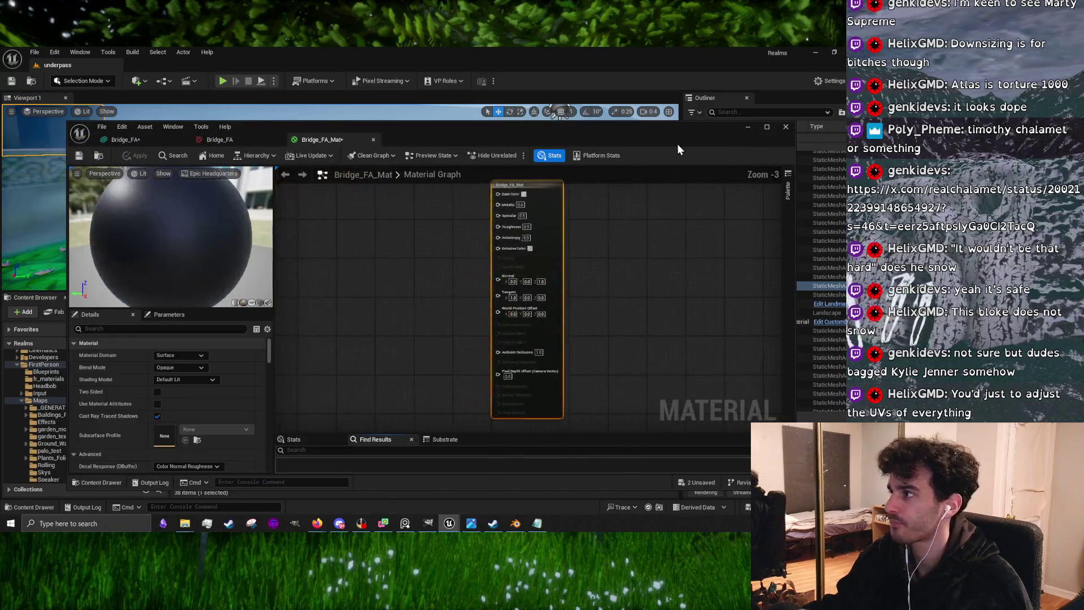
drag(461, 131, 462, 395)
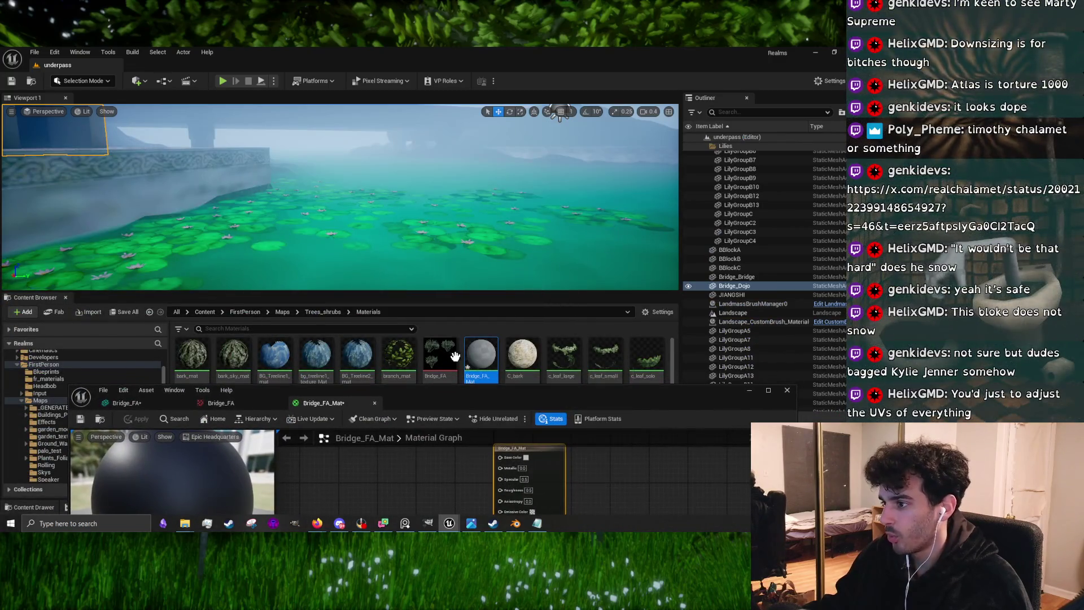
mouse_move(455, 355)
mouse_down()
mouse_move(395, 471)
mouse_move(337, 485)
mouse_up()
drag(424, 396, 363, 175)
drag(395, 259, 344, 341)
scroll(344, 341, up, 1)
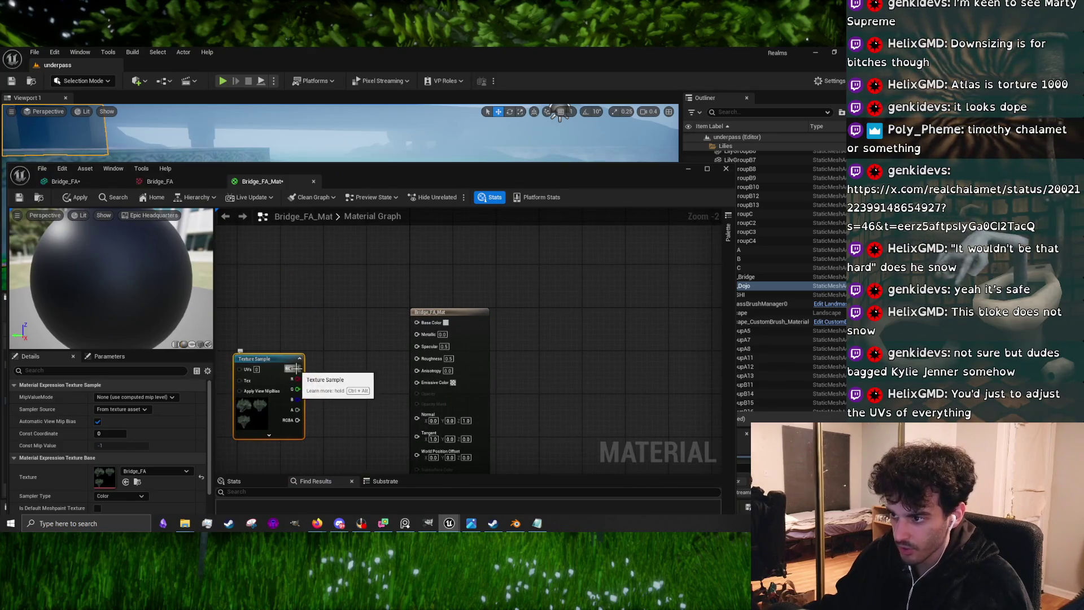
mouse_move(294, 369)
mouse_down()
mouse_move(413, 315)
mouse_move(415, 324)
mouse_up()
drag(283, 361, 282, 300)
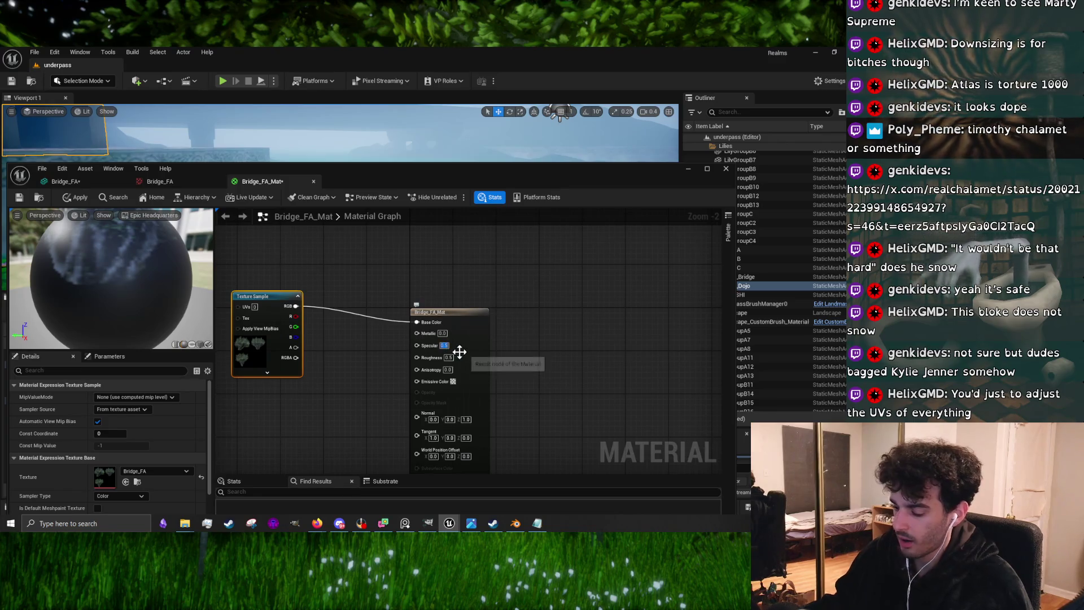
Set Specular to 0 and Roughness to 1, and connect the texture alpha to Opacity Mask
text(0)
key(Return)
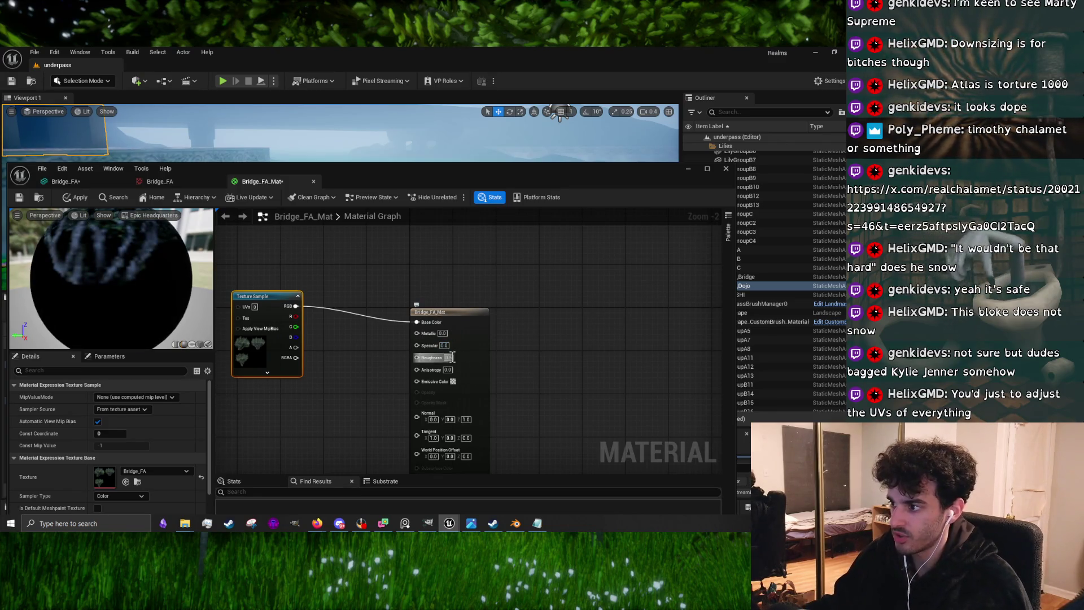
click(452, 357)
click(334, 419)
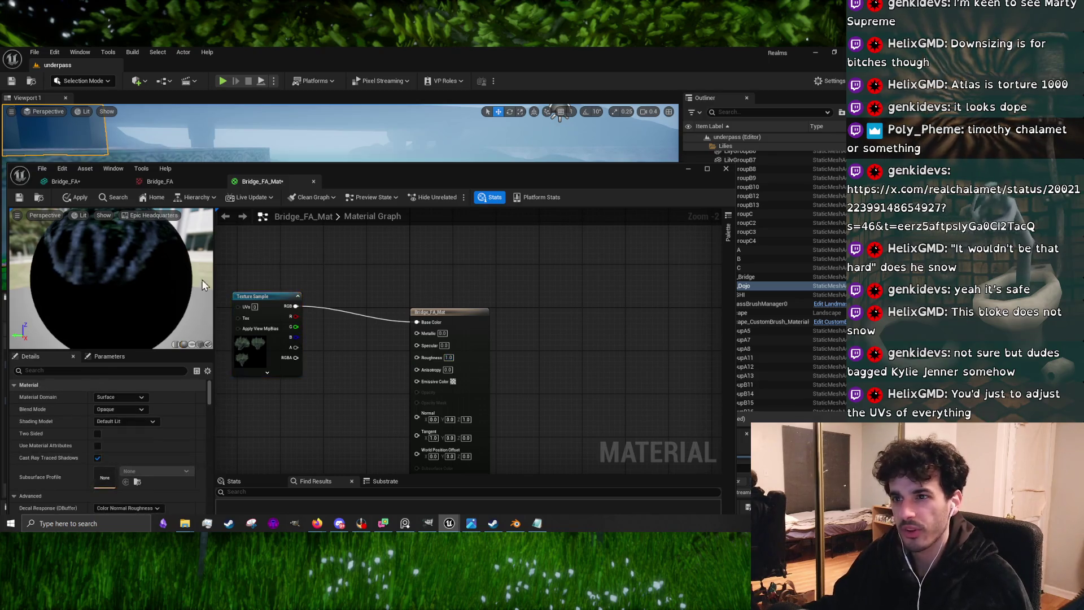
drag(295, 347, 358, 371)
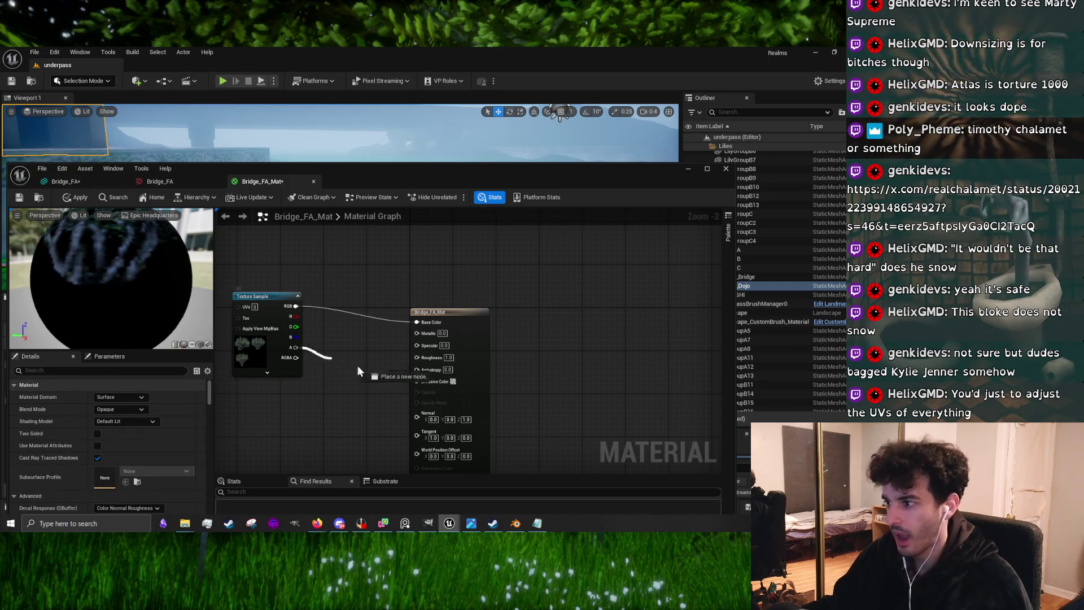
drag(438, 419, 429, 405)
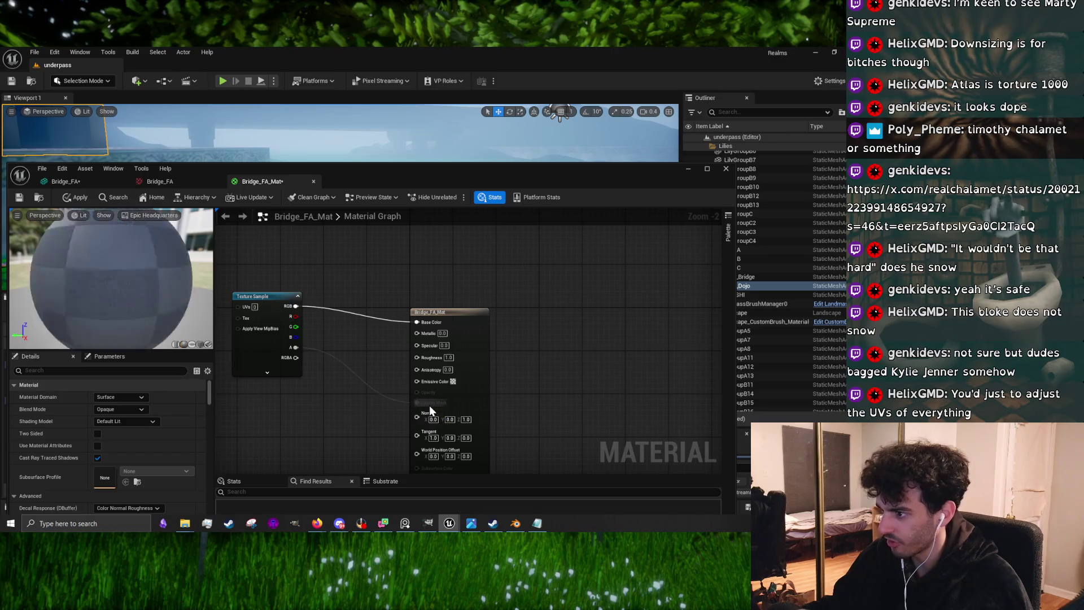
Switch the material's Blend Mode to Masked, apply the changes and minimise the material editor
click(472, 330)
click(107, 410)
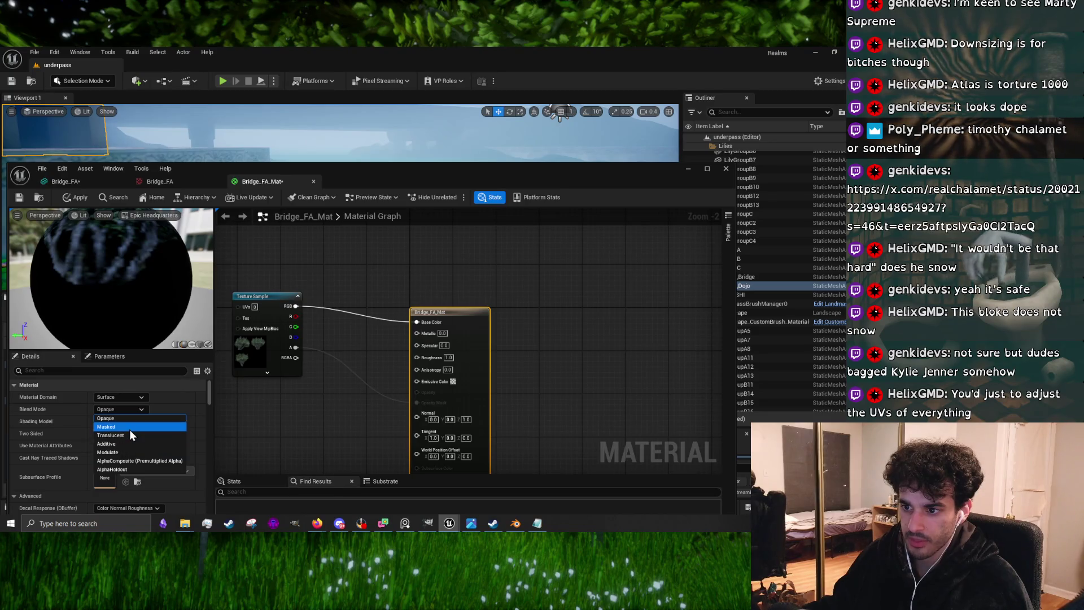
click(130, 427)
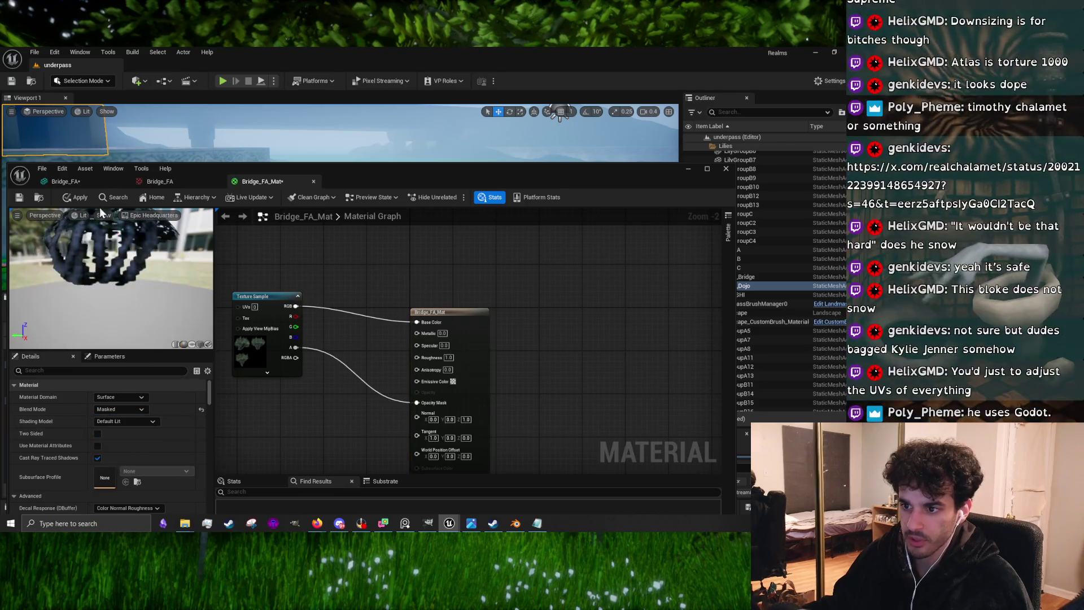
click(13, 197)
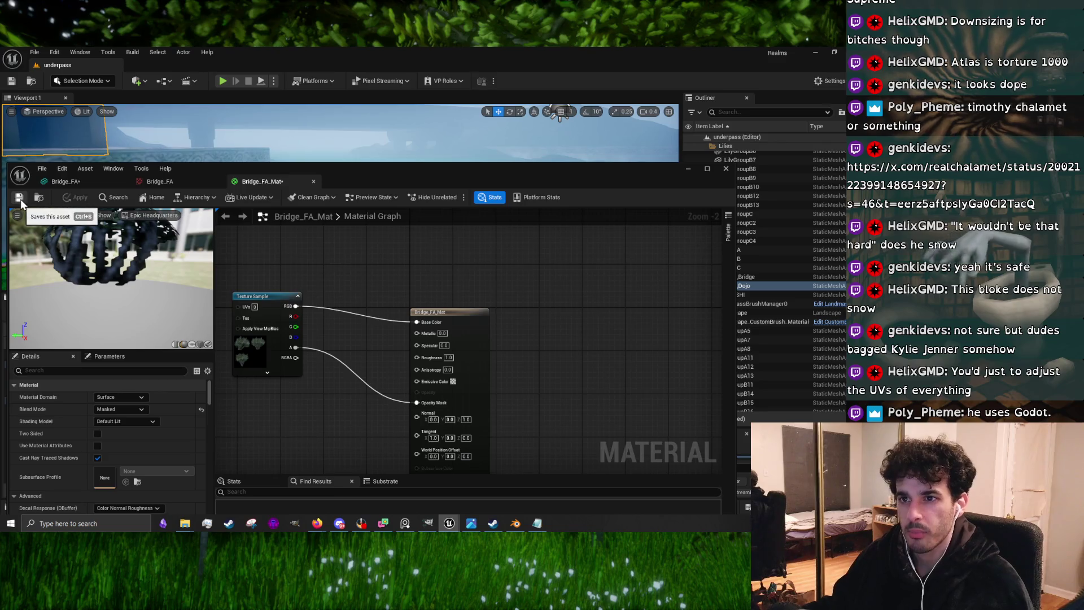
click(163, 182)
click(250, 183)
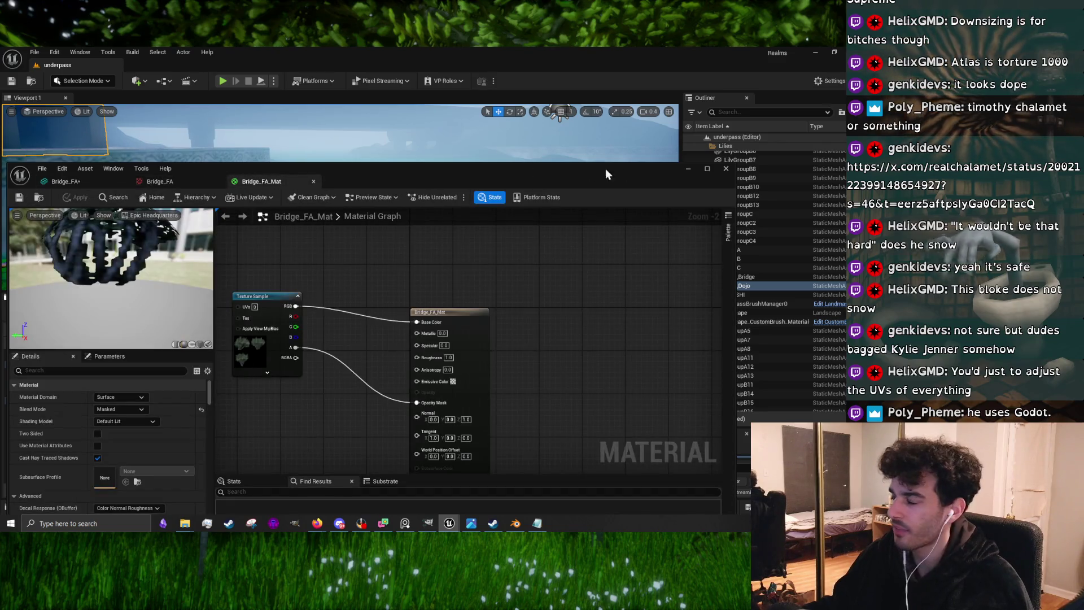
click(686, 168)
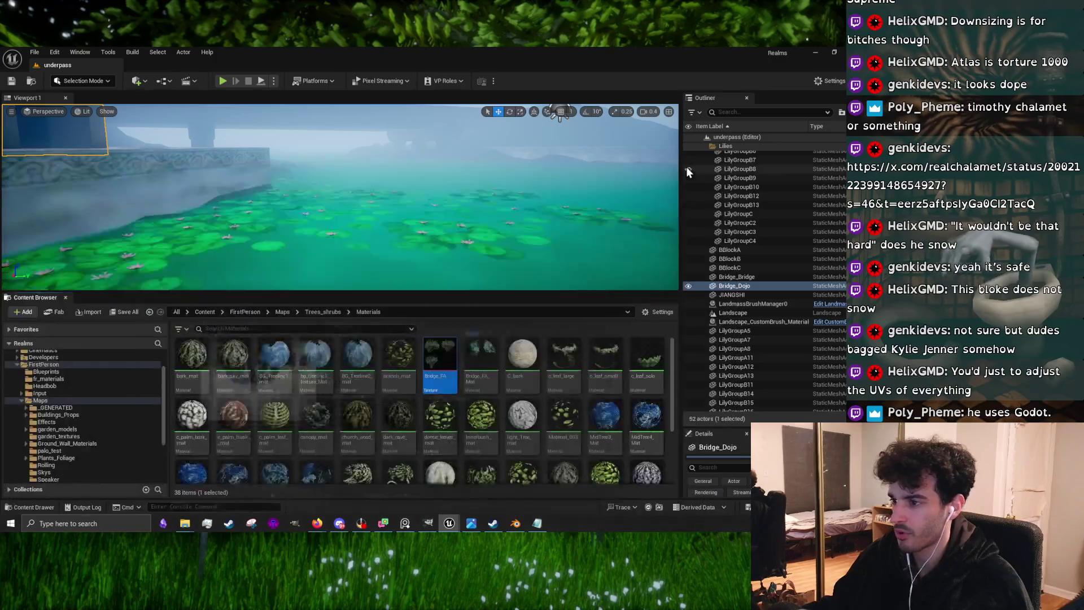
Move the Bridge_FA texture from the Materials folder into the Textures folder
drag(320, 289, 319, 231)
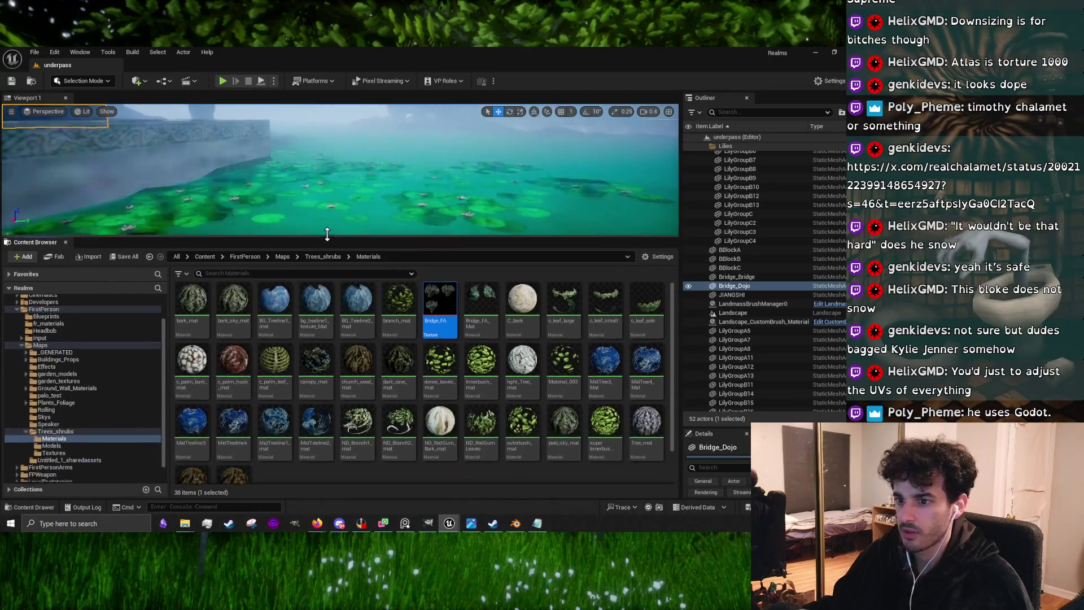
double_click(440, 307)
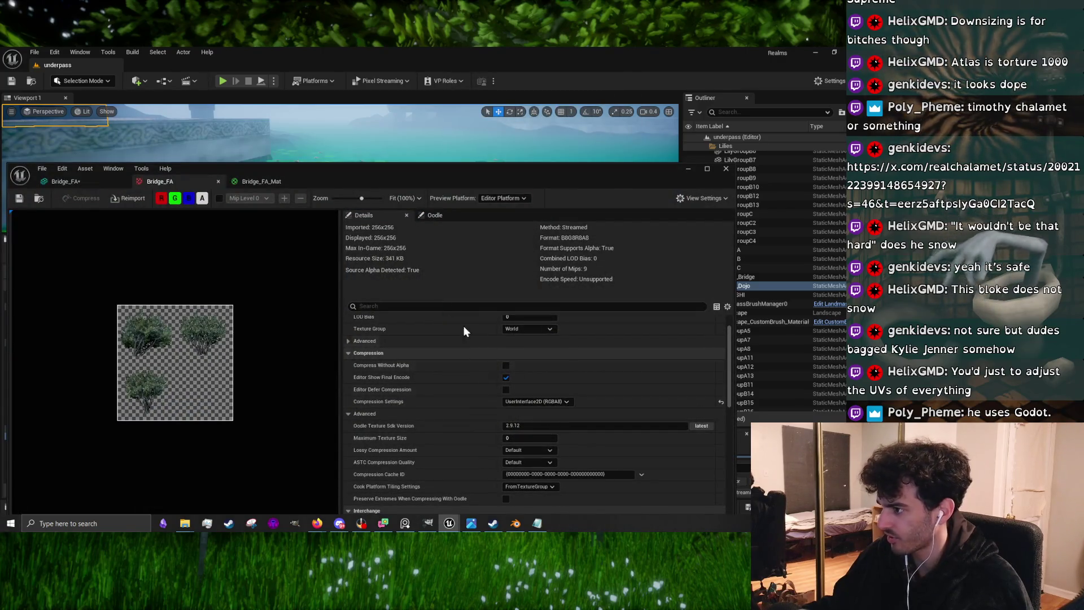
click(725, 168)
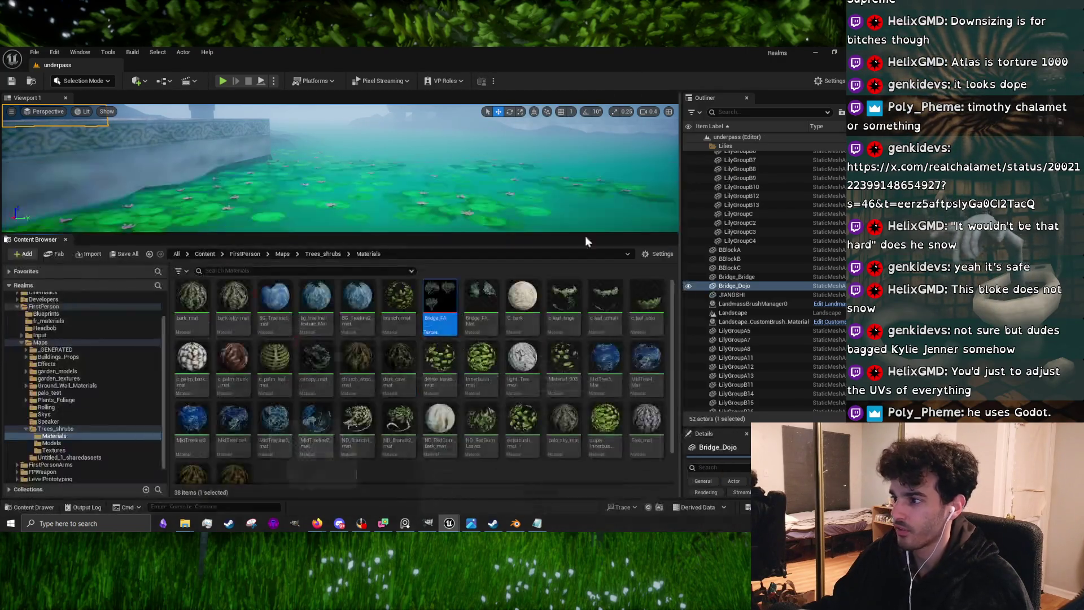
mouse_move(433, 309)
mouse_down()
mouse_move(203, 460)
mouse_move(53, 451)
mouse_move(427, 319)
mouse_up()
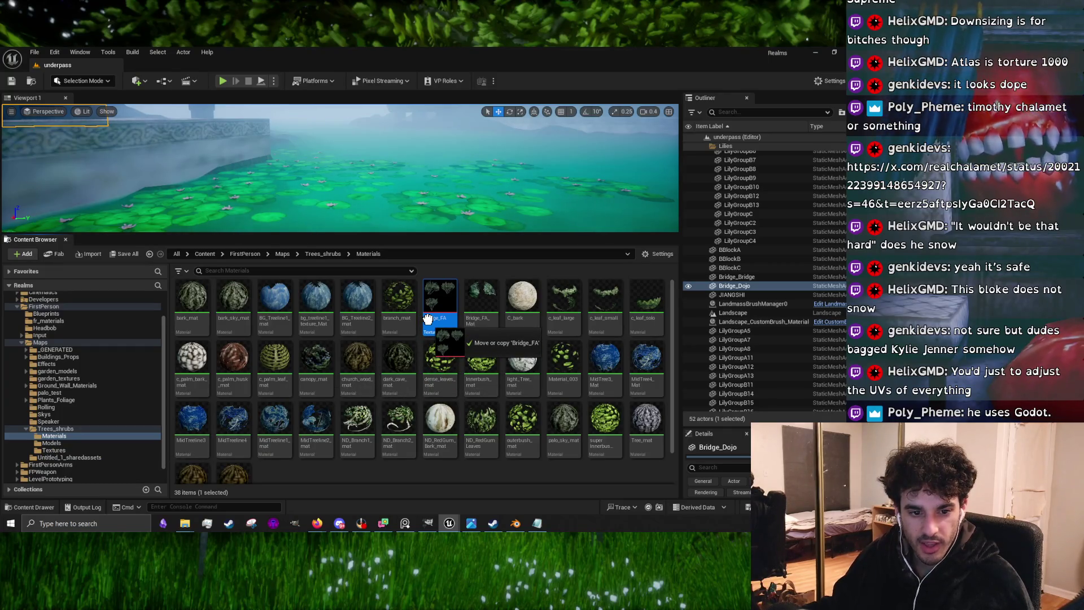
mouse_move(428, 319)
mouse_down()
mouse_move(49, 450)
mouse_move(62, 449)
mouse_up()
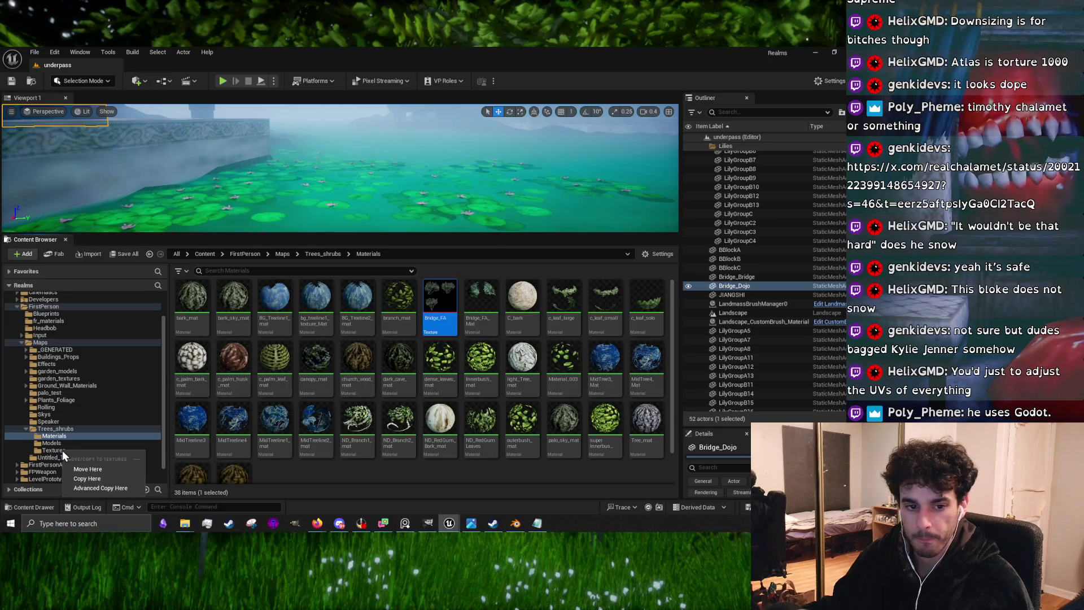
click(83, 469)
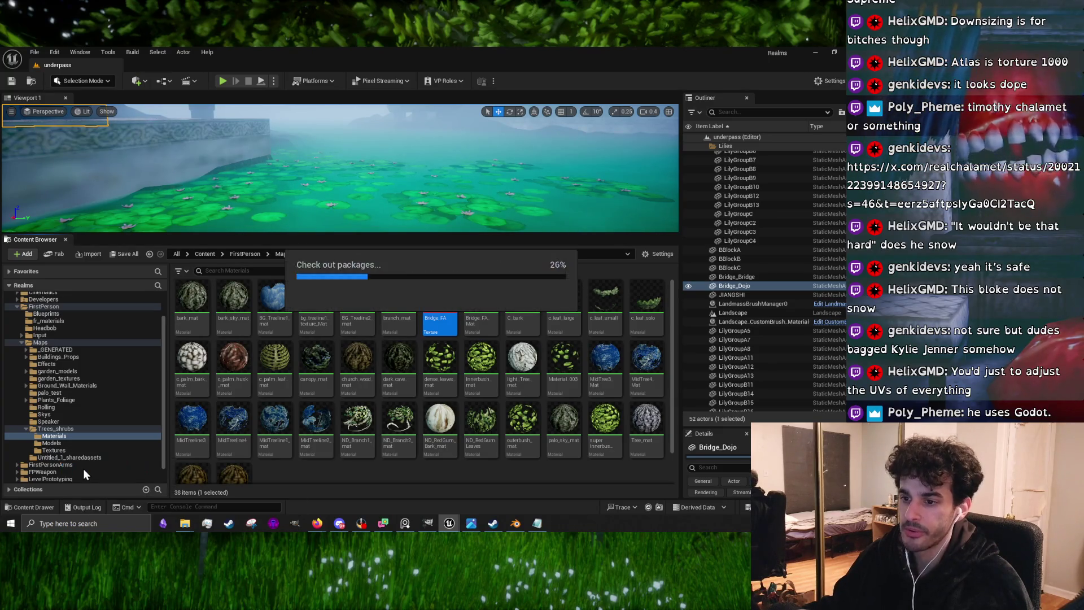
Open the Bridge_FA static mesh from the Models folder in the mesh editor
click(63, 445)
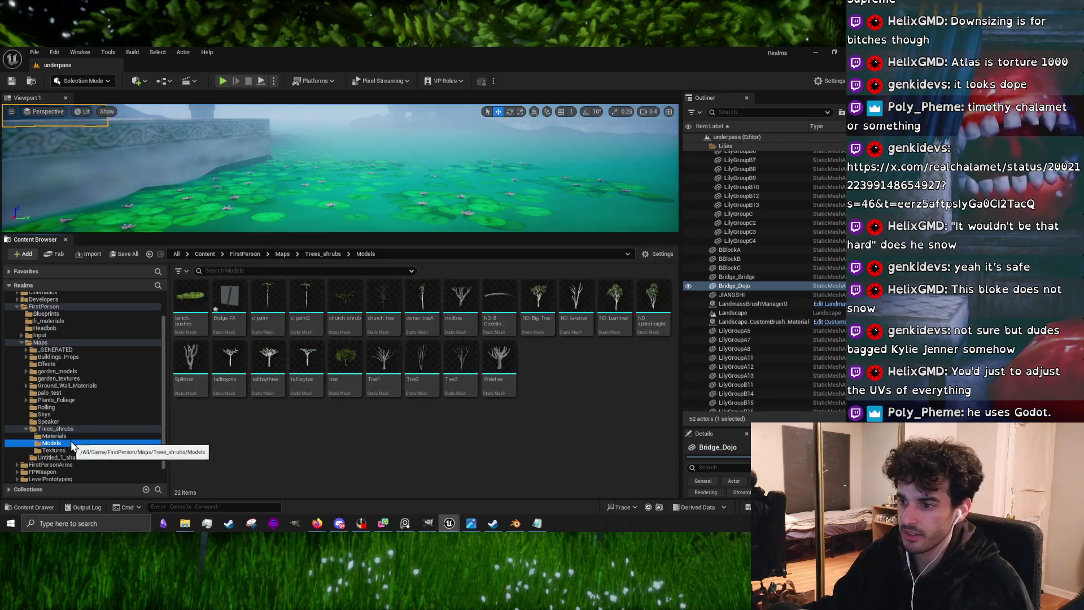
click(74, 437)
click(72, 443)
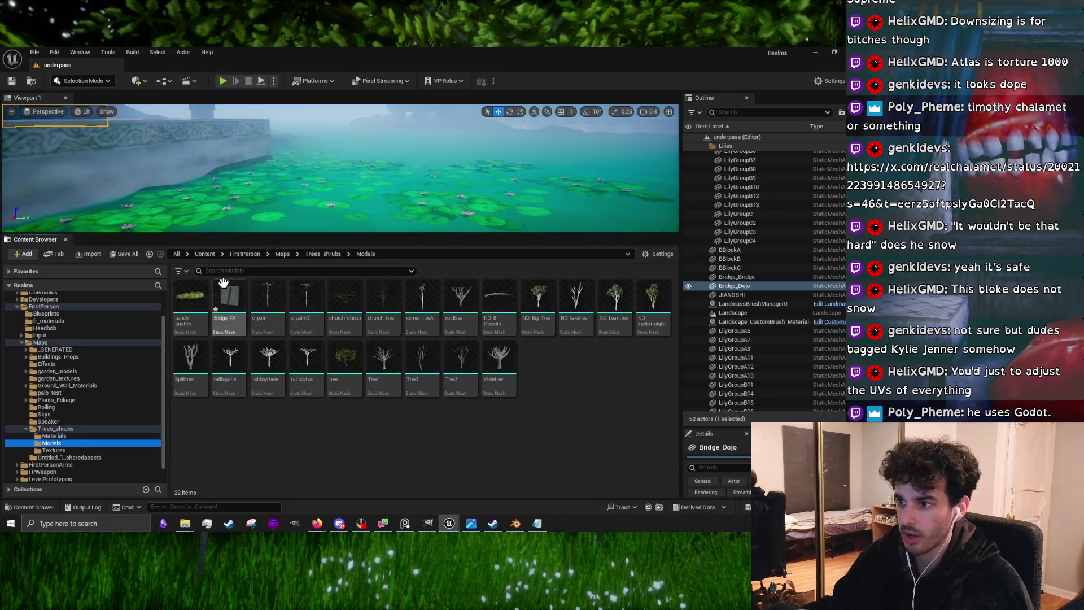
click(228, 302)
double_click(228, 302)
Assign Bridge_FA_Mat to the Bridge_FA mesh's material slot and check the preview
scroll(626, 337, up, 5)
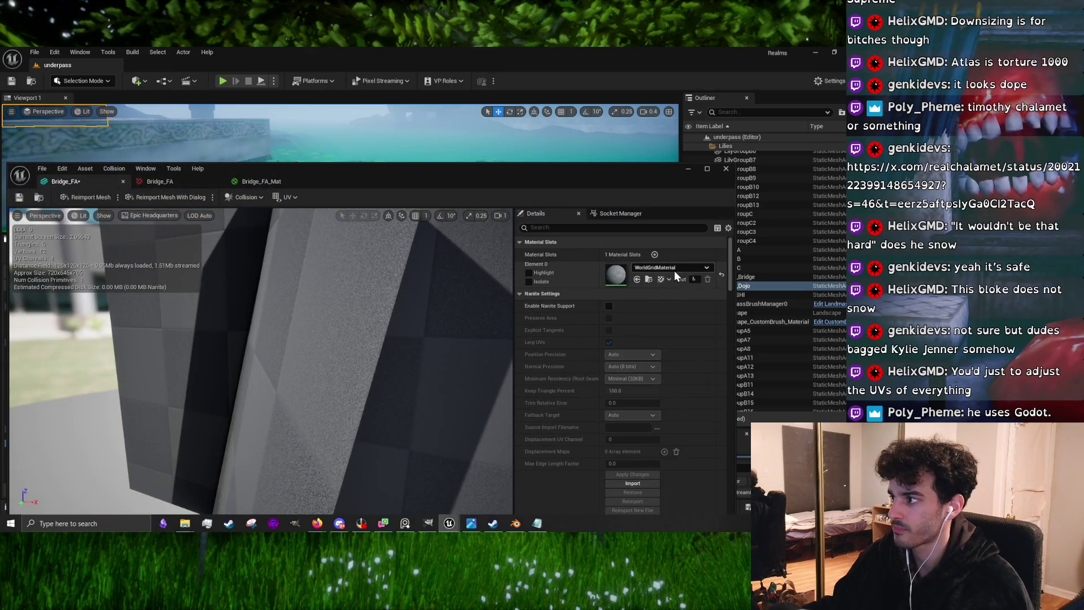
click(674, 270)
text(bridge)
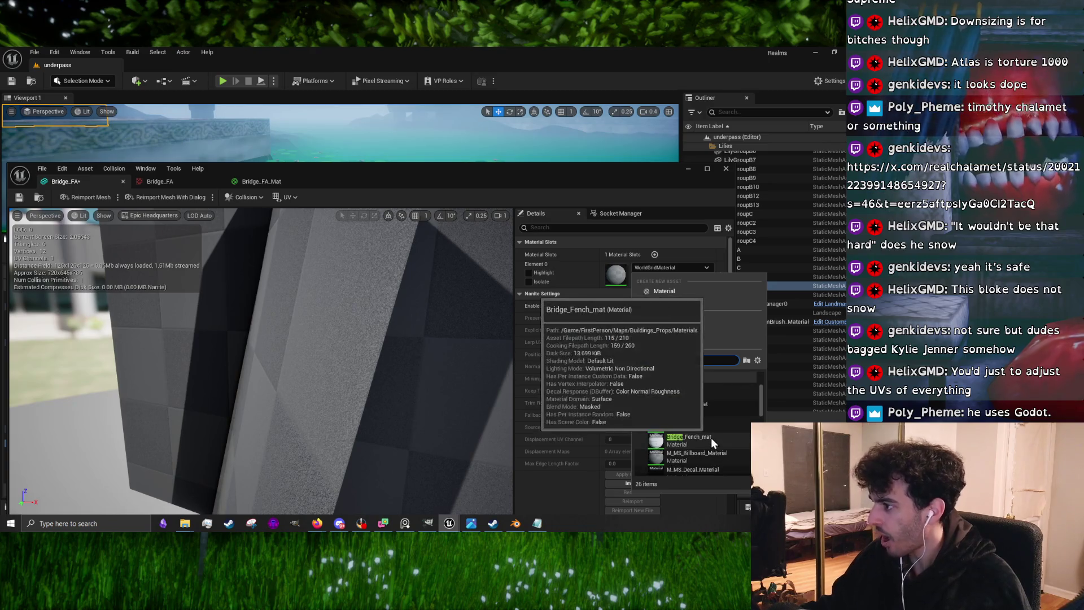
click(705, 426)
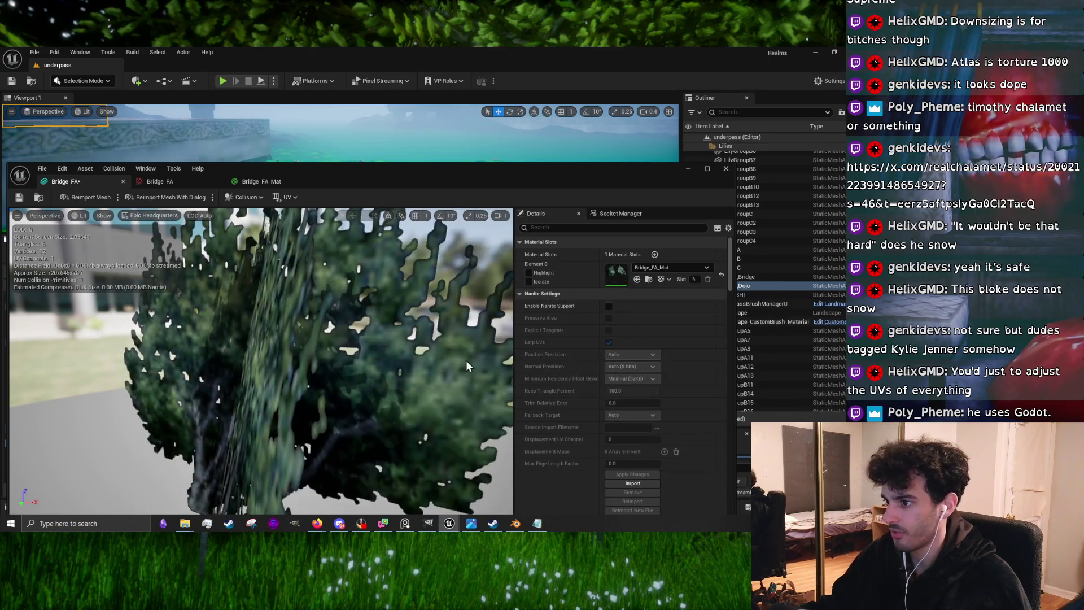
scroll(202, 261, down, 5)
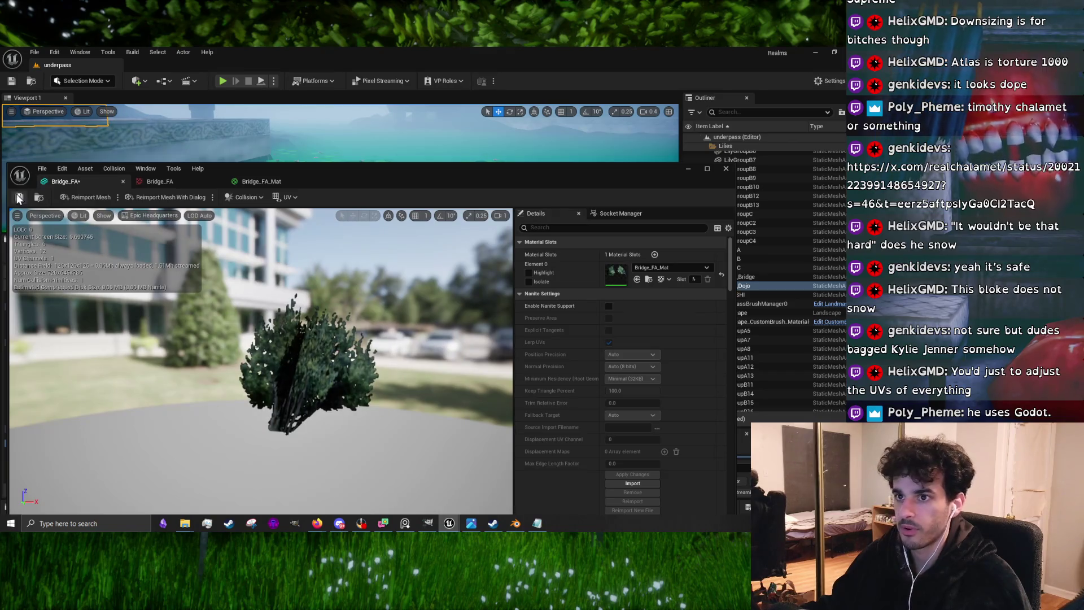
drag(395, 316, 463, 315)
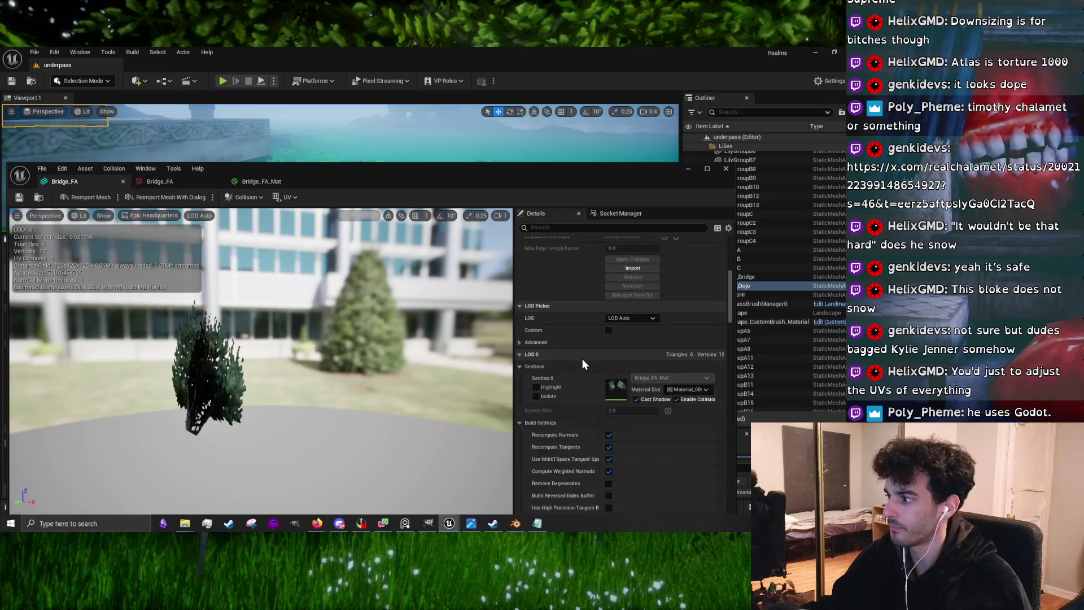
click(689, 169)
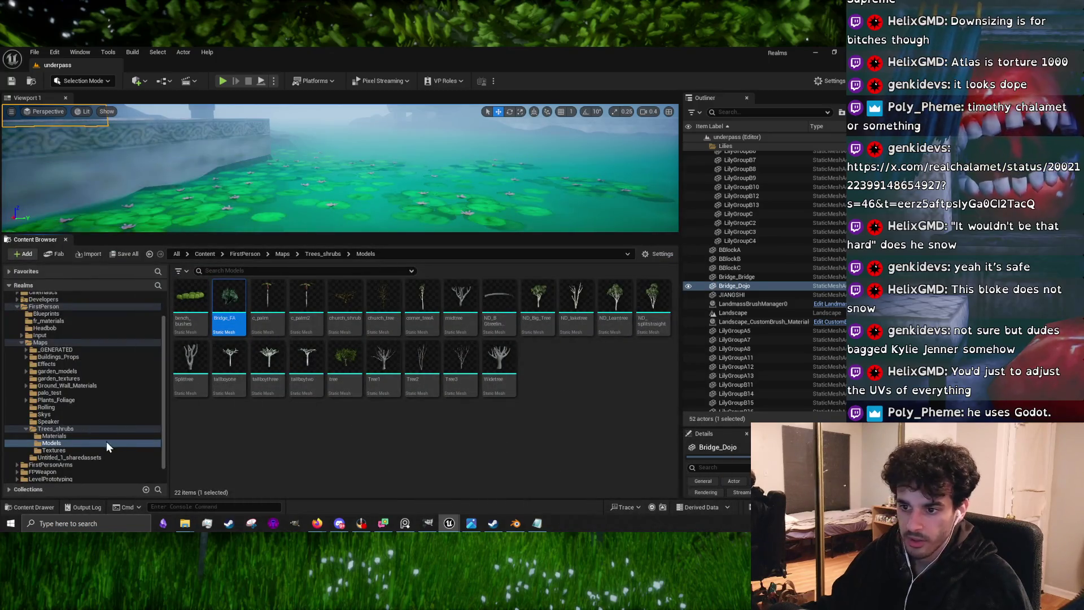
Make Bridge_FA_Mat Two Sided and apply the change
click(79, 437)
double_click(404, 320)
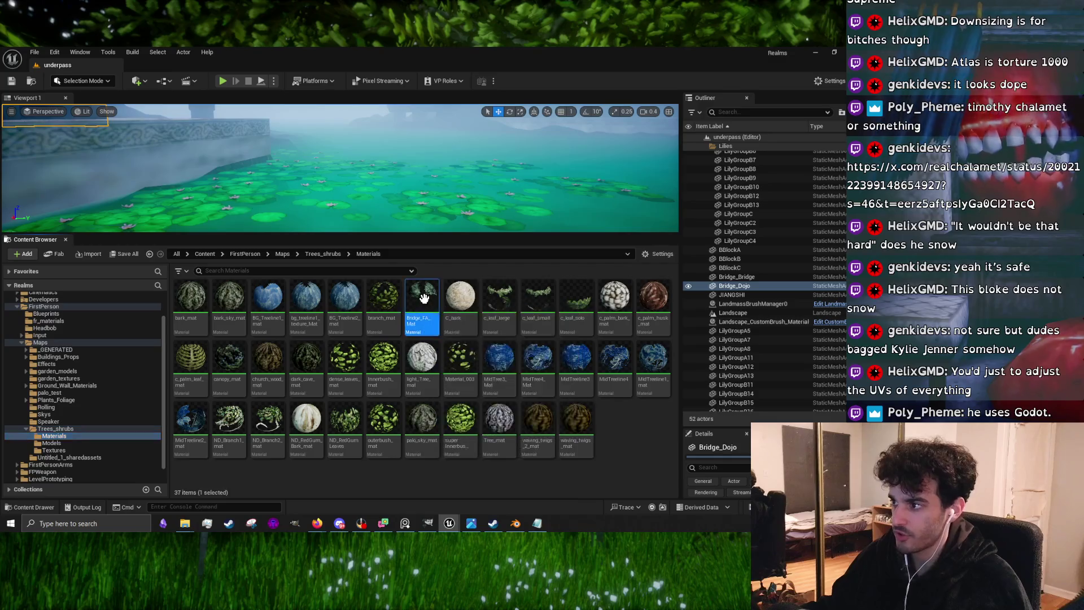
click(97, 434)
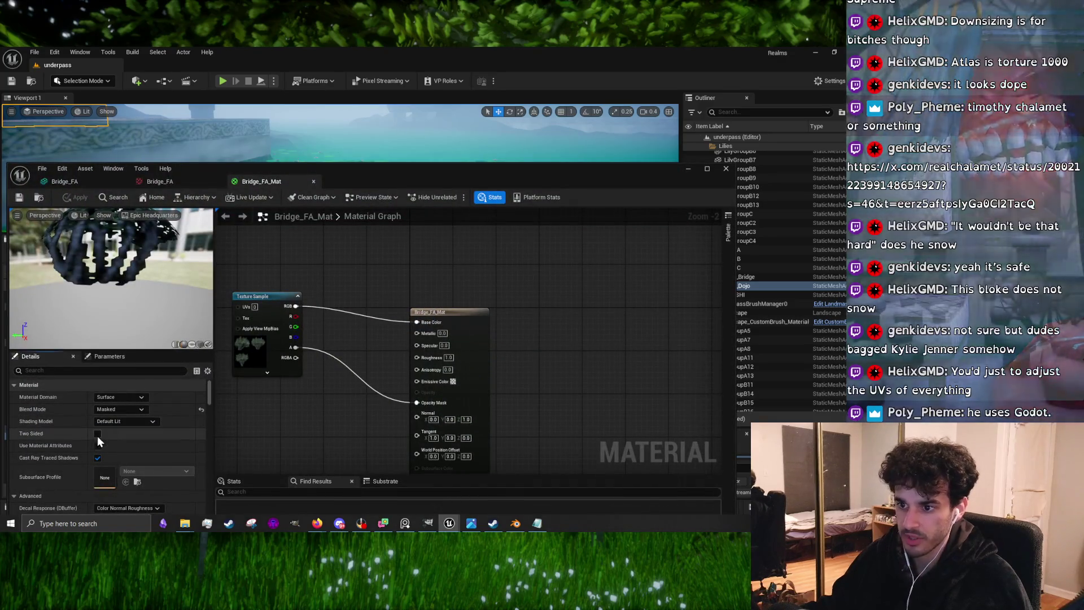
click(67, 199)
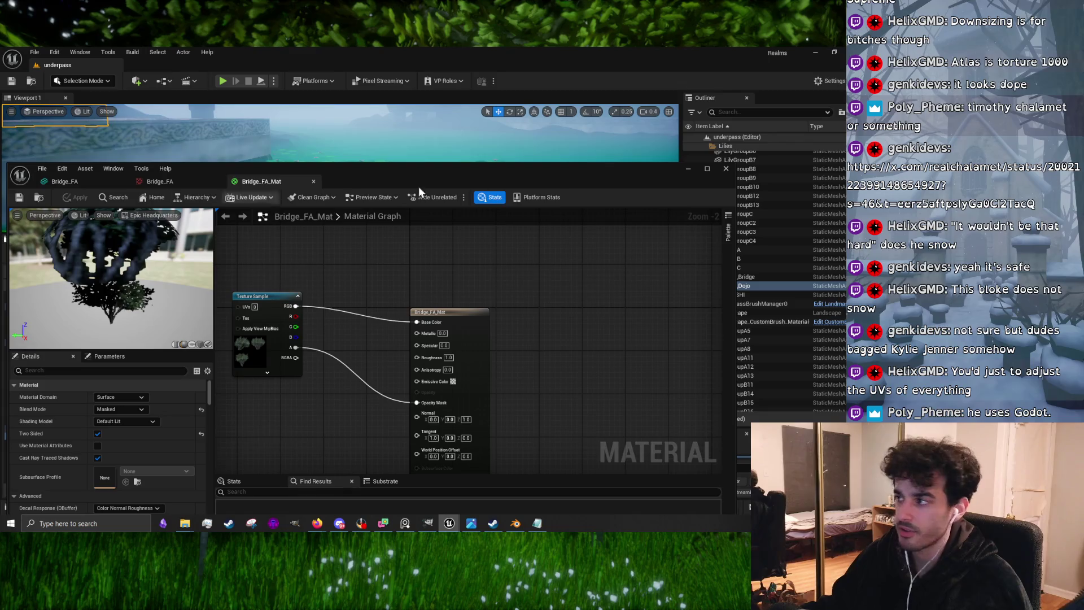
click(688, 168)
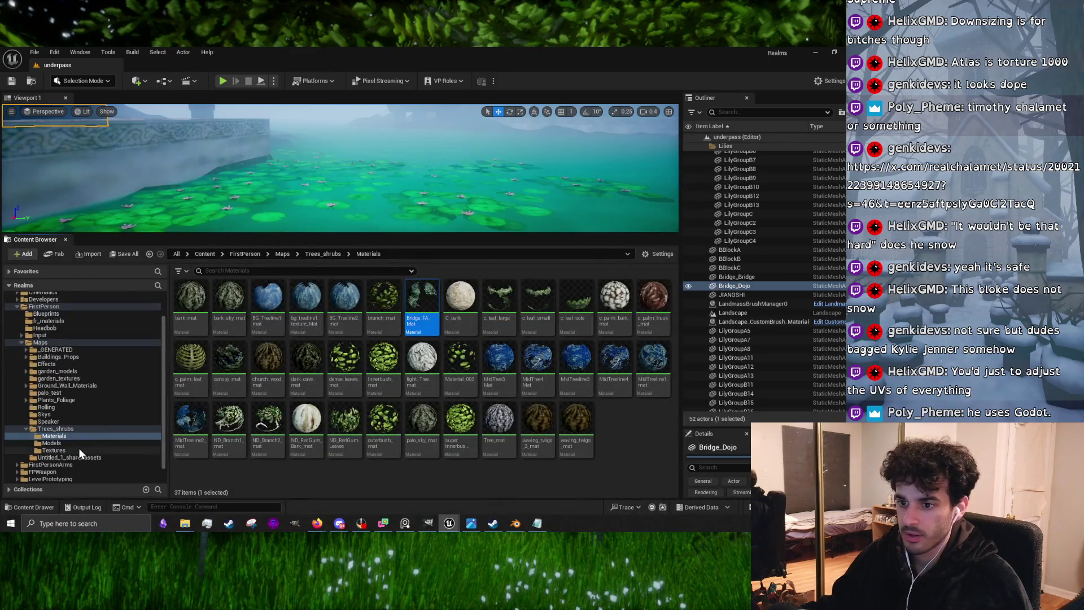
click(76, 444)
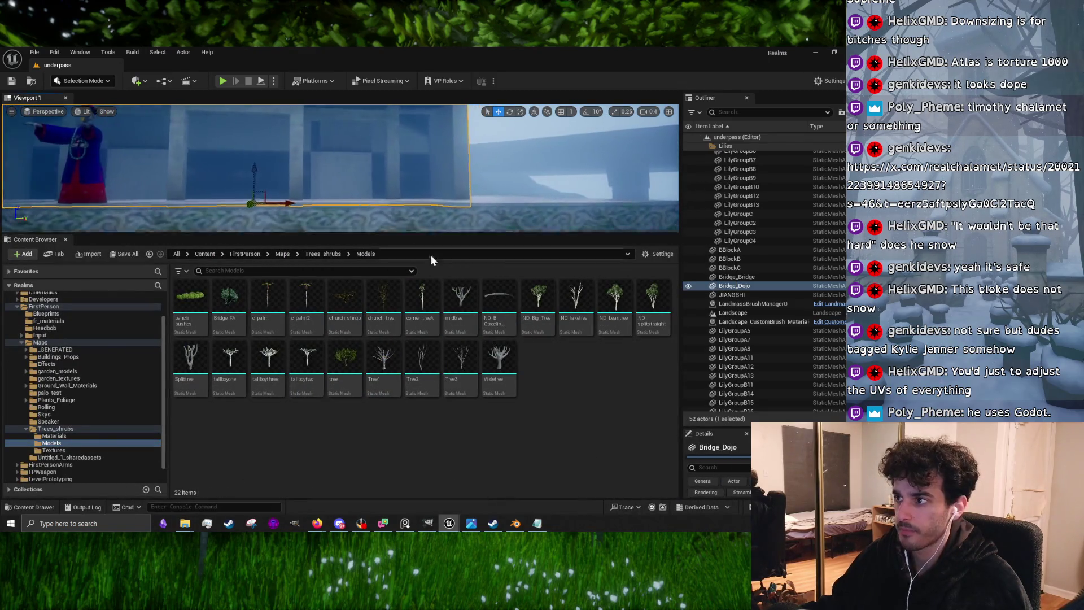
Drop the Bridge_FA bush mesh into the level beside the pagoda and frame it with F
drag(455, 234, 456, 377)
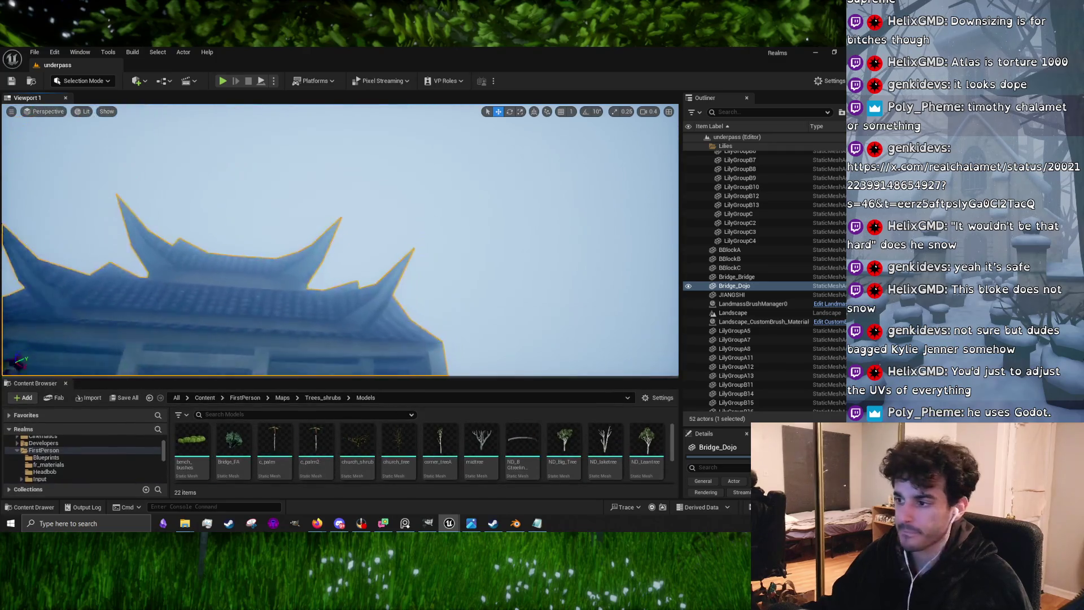
mouse_move(233, 443)
mouse_down()
mouse_move(496, 213)
mouse_move(522, 217)
mouse_up()
key(f)
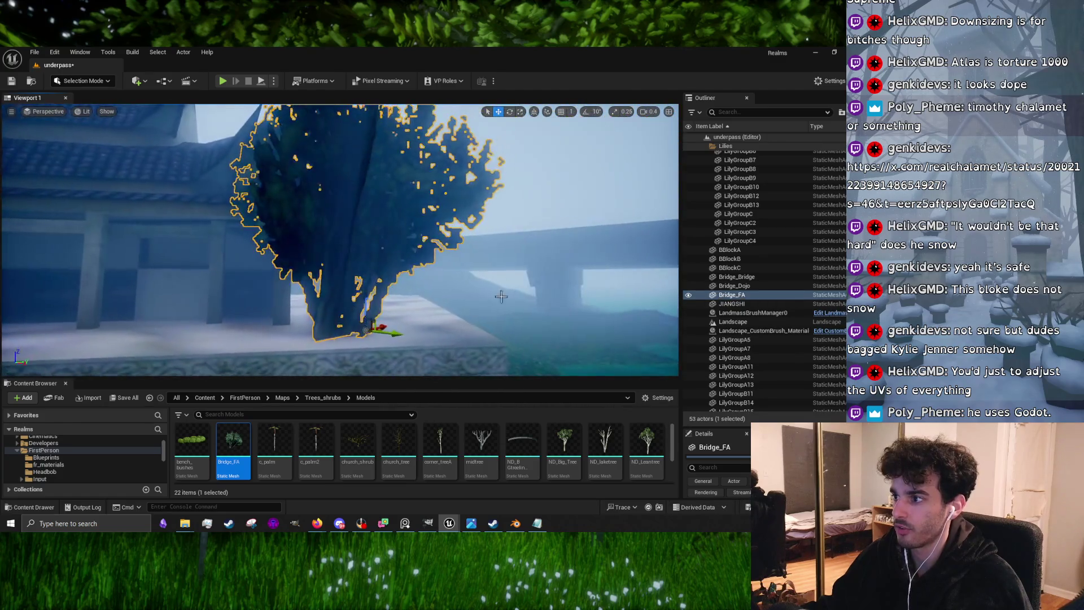
mouse_move(475, 379)
mouse_down()
mouse_move(471, 446)
mouse_move(469, 292)
mouse_move(483, 244)
mouse_up()
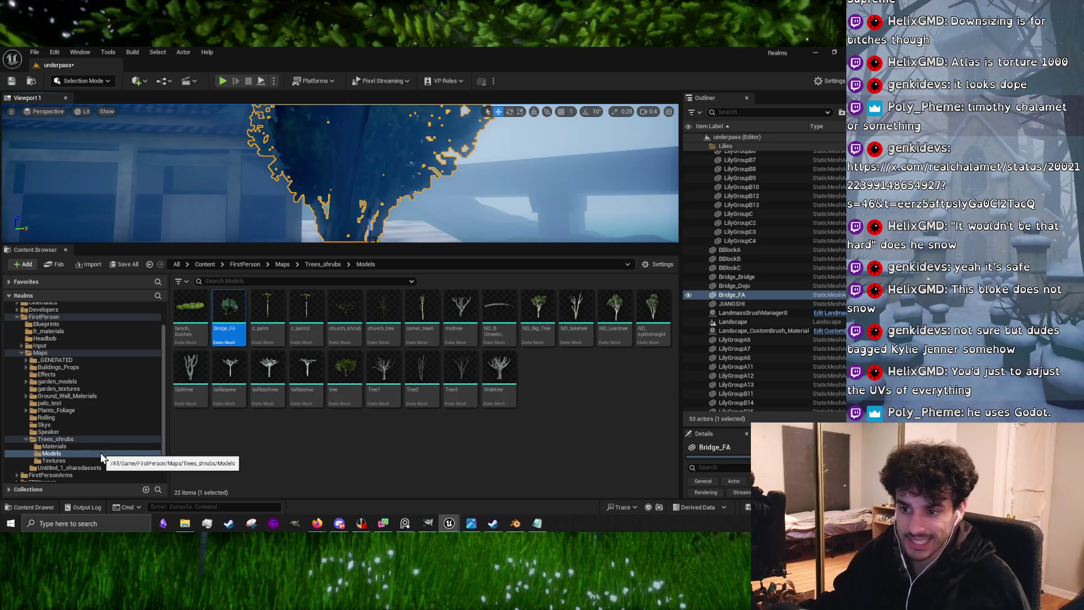
click(68, 448)
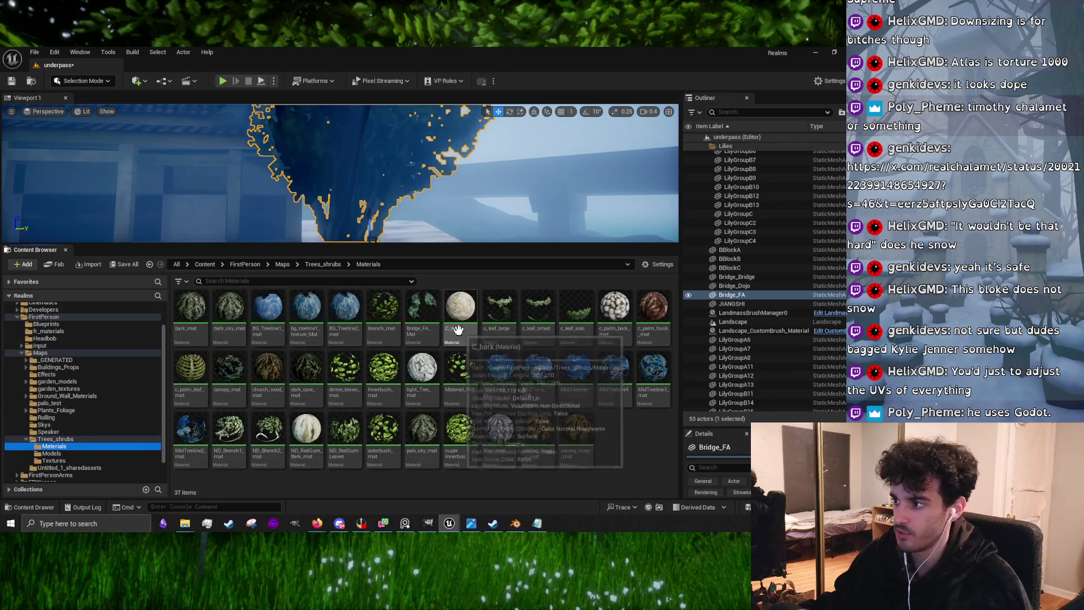
Uncheck Support Ray Tracing in the Bridge_FA mesh's Details after searching 'ray', then close the editor
click(70, 455)
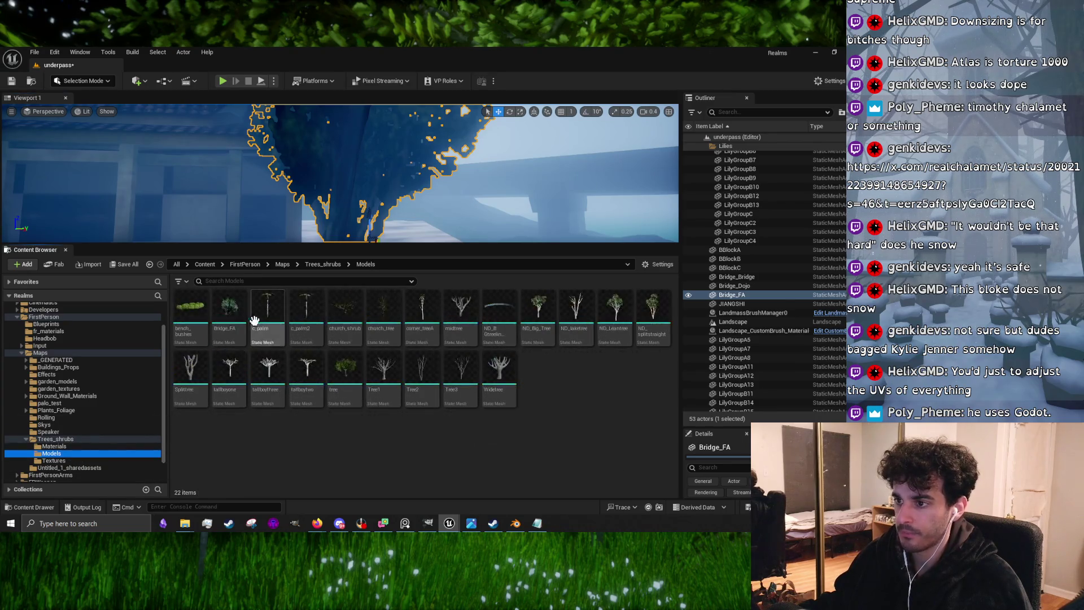
double_click(238, 308)
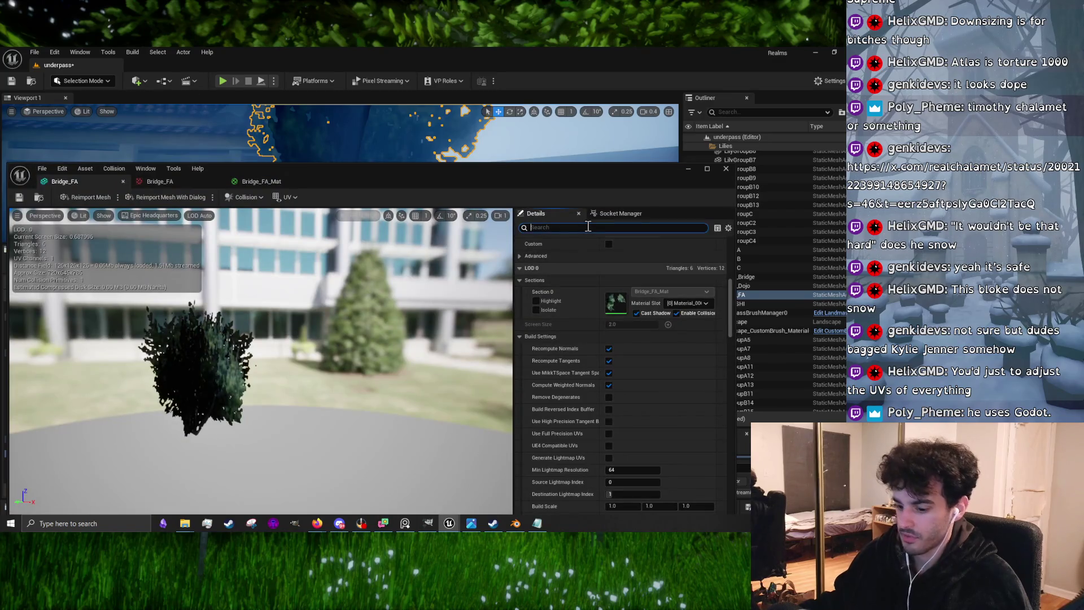
text(lay)
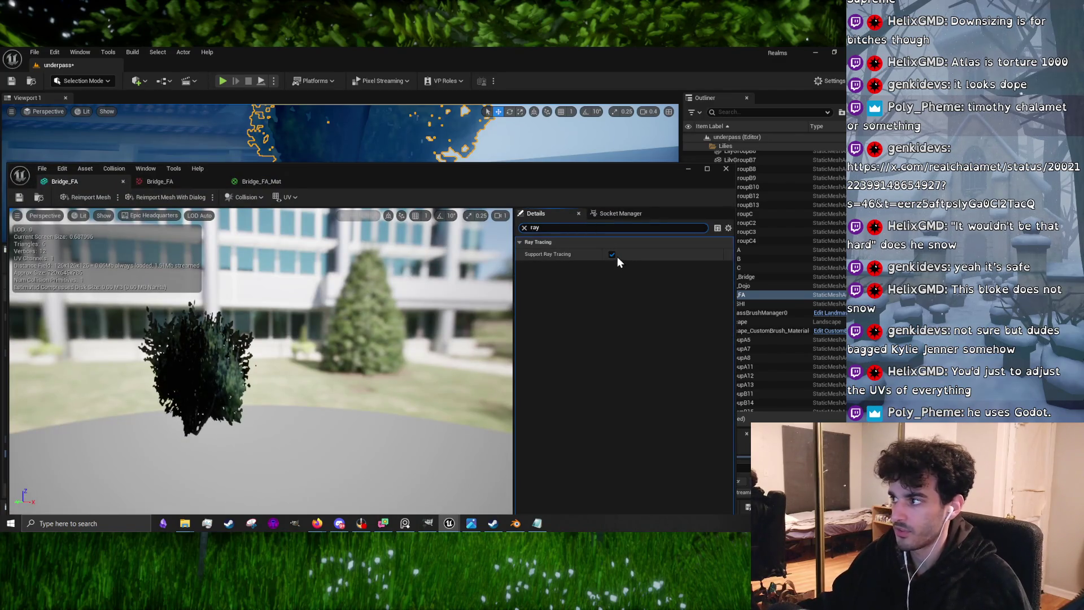
click(615, 256)
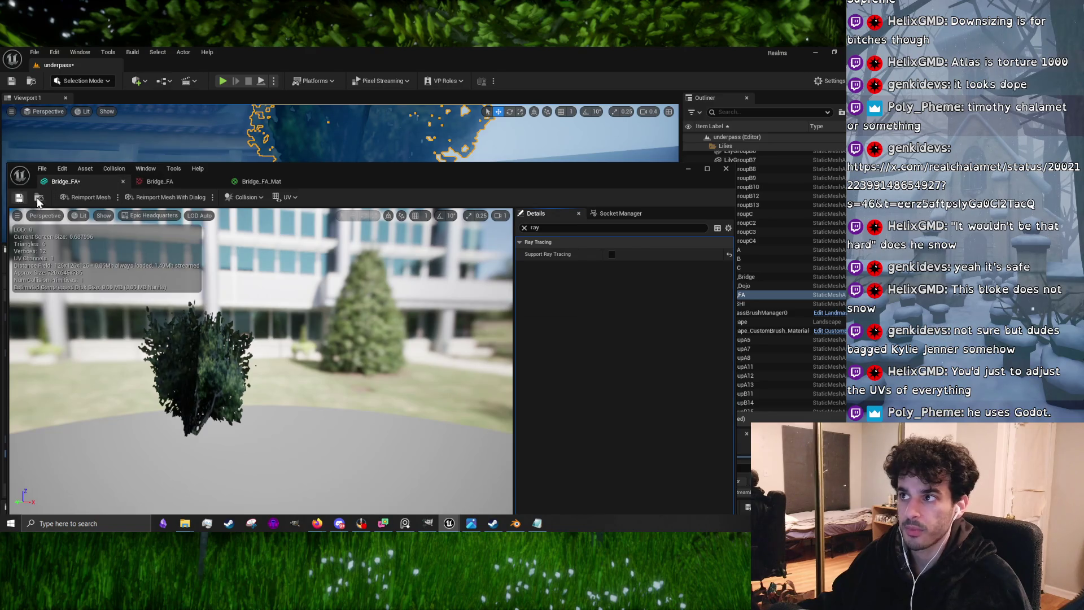
click(688, 169)
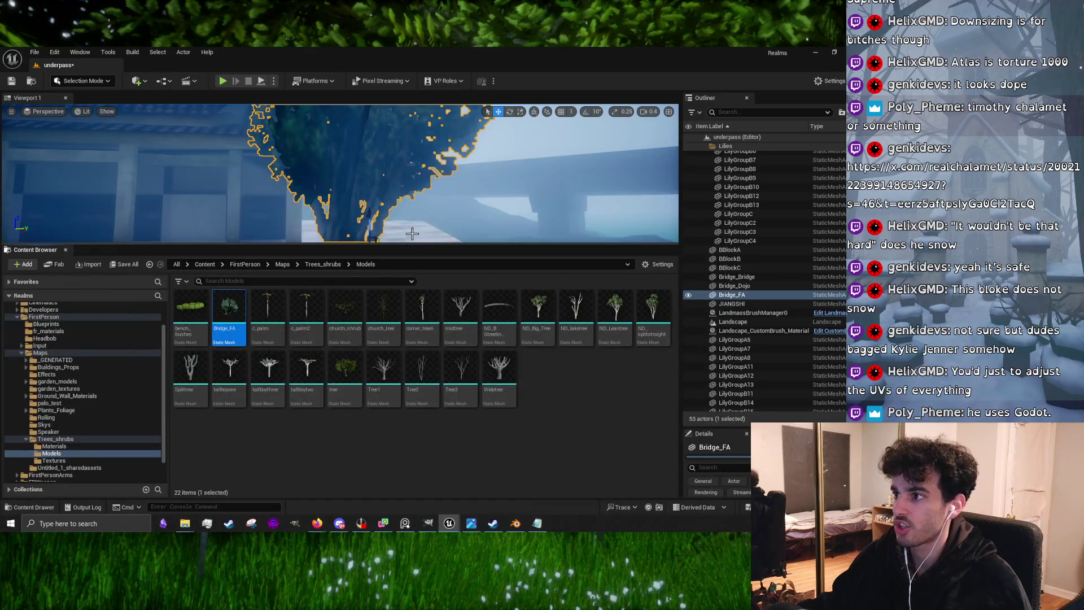
Rotate the Bridge_FA bush about 44° on its platform beside the pagoda
drag(411, 242, 410, 427)
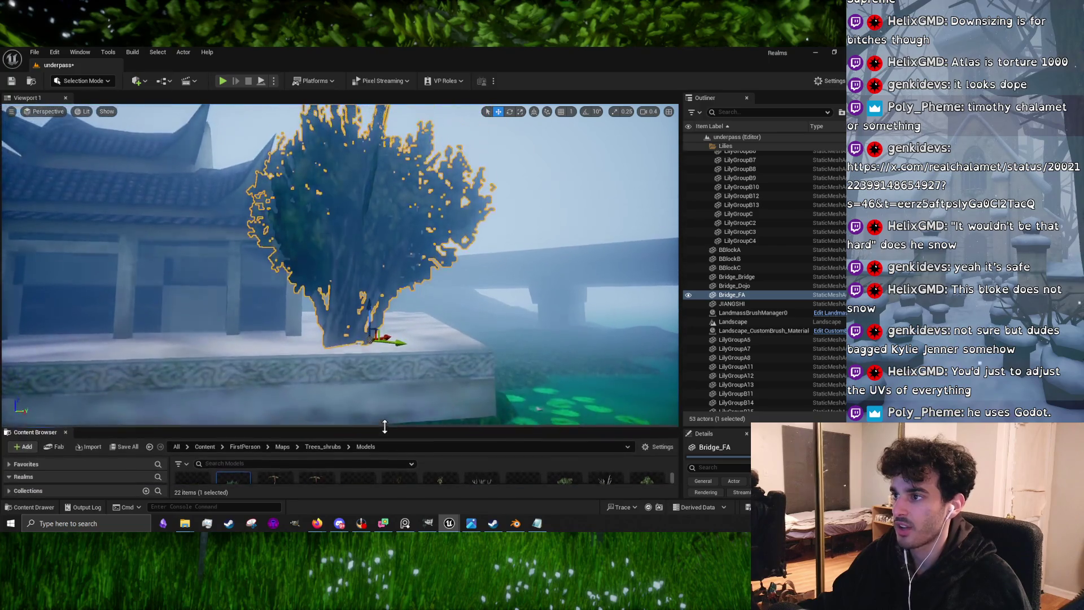
mouse_move(372, 303)
mouse_down()
mouse_move(361, 294)
mouse_move(350, 316)
mouse_move(372, 302)
mouse_move(508, 289)
mouse_move(429, 233)
mouse_move(479, 265)
mouse_move(497, 261)
mouse_up()
key(e)
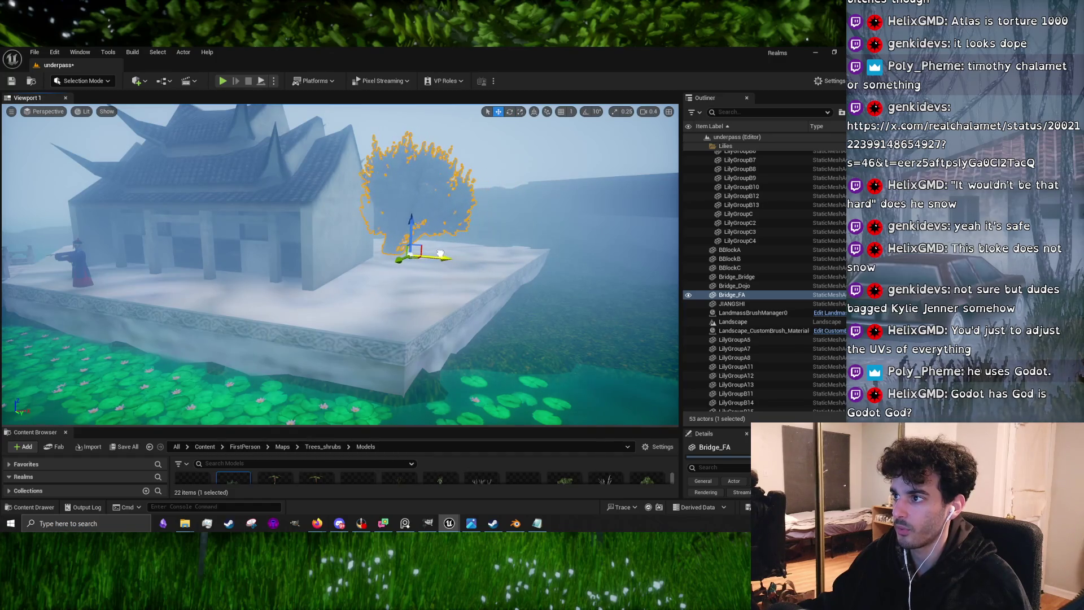
key(Escape)
Inspect the rotated bush from closer to the building, then minimise the Unreal editor
mouse_move(480, 263)
mouse_down()
mouse_move(395, 271)
mouse_move(378, 254)
mouse_move(373, 266)
mouse_move(368, 223)
mouse_move(356, 221)
mouse_up()
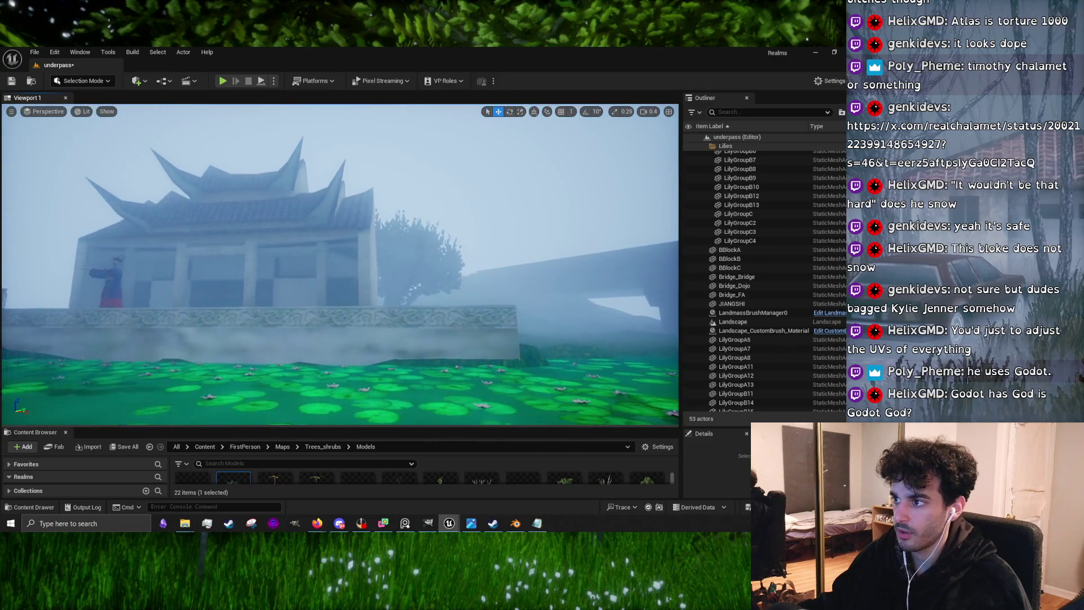
click(445, 253)
drag(397, 318, 382, 321)
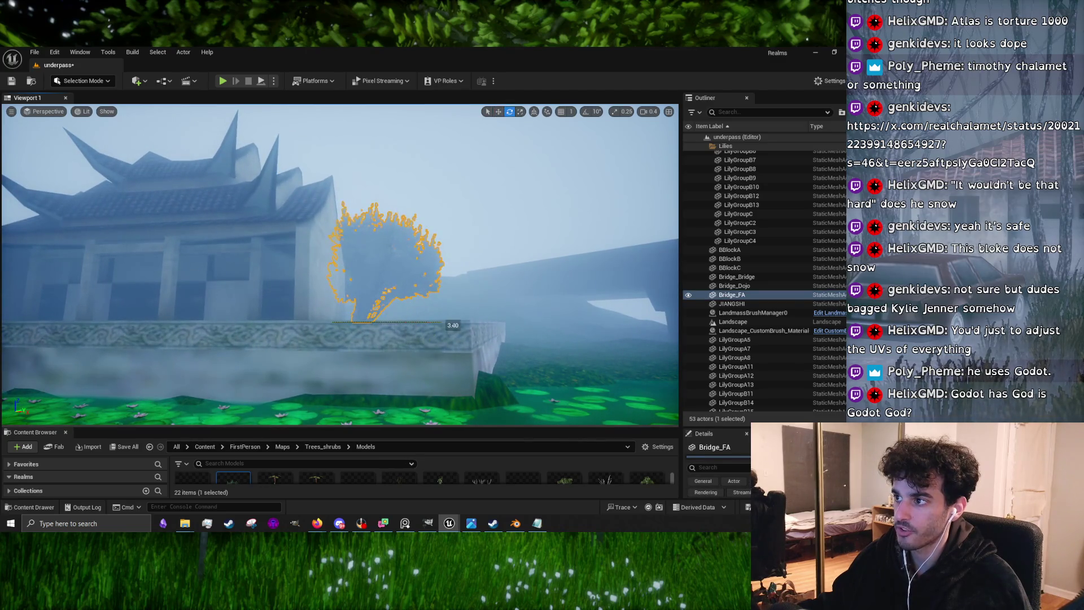
click(472, 225)
mouse_move(472, 225)
mouse_down()
mouse_move(497, 222)
mouse_move(502, 194)
mouse_move(431, 184)
mouse_up()
click(431, 184)
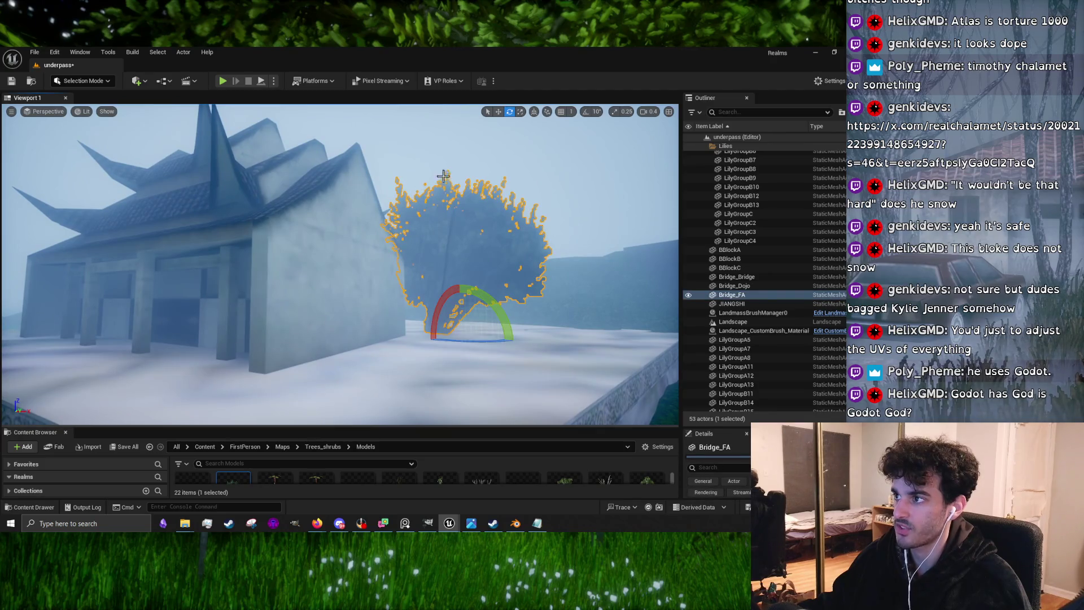
click(816, 52)
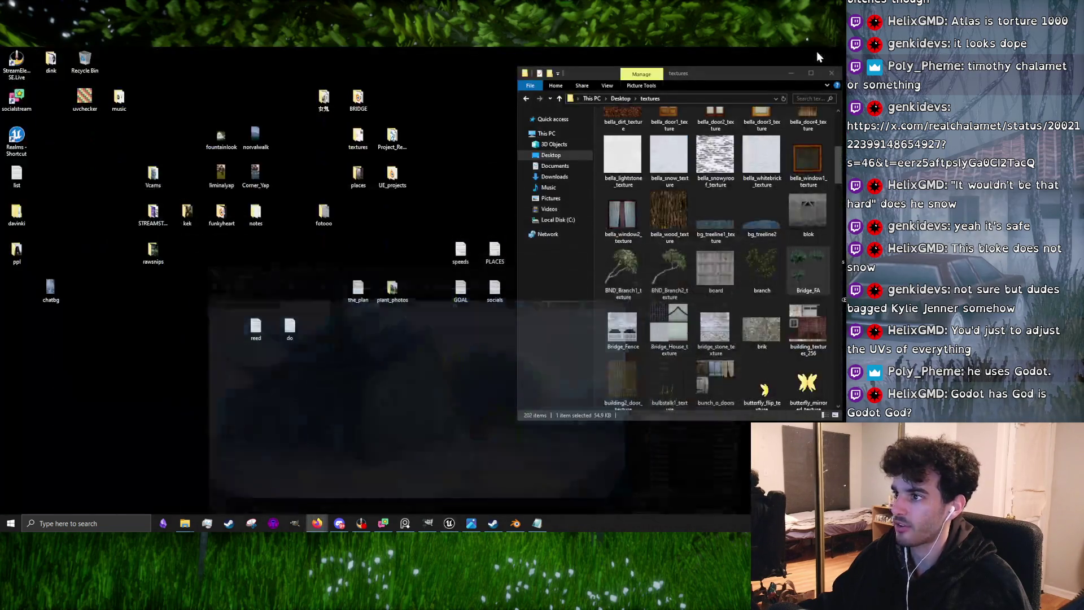
Bucket-fill the 'trans' layer of the Bridge_FA texture solid black and make it visible
click(433, 520)
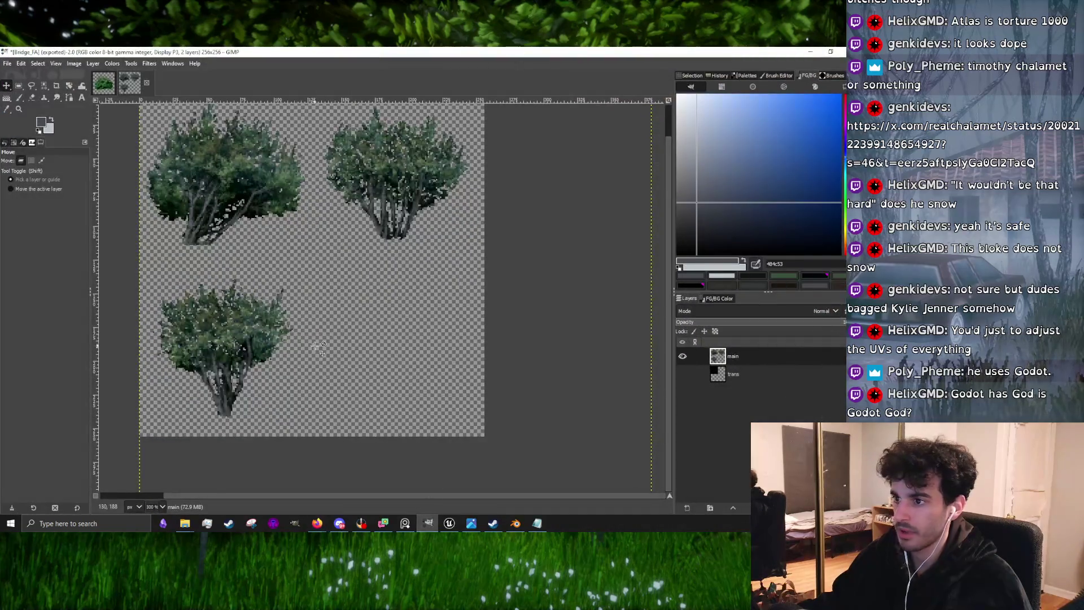
scroll(267, 204, down, 2)
scroll(288, 222, up, 2)
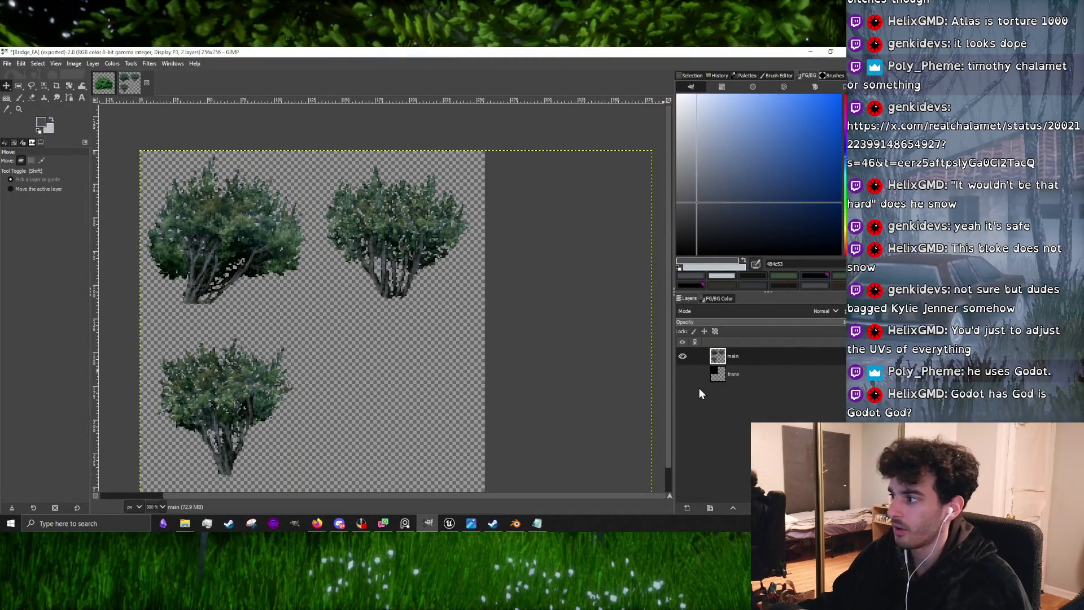
click(713, 377)
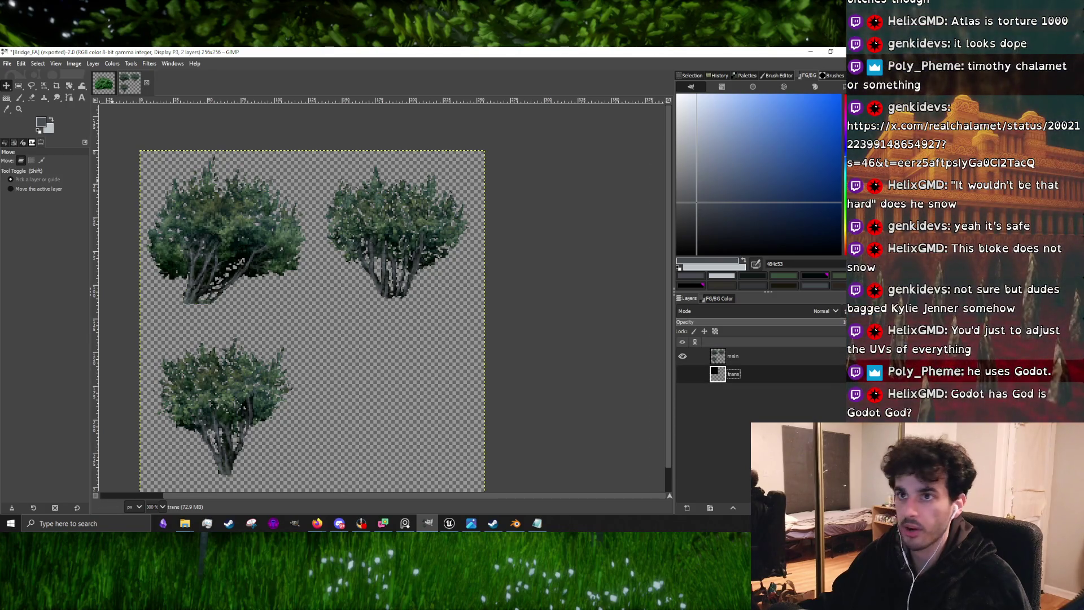
click(9, 99)
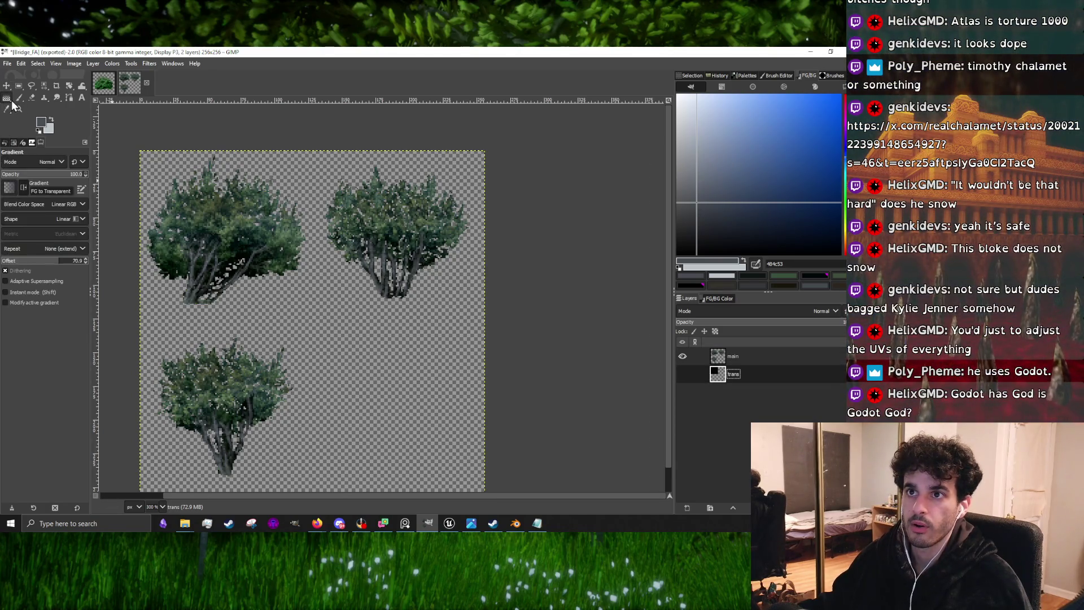
key(shift+b)
key(d)
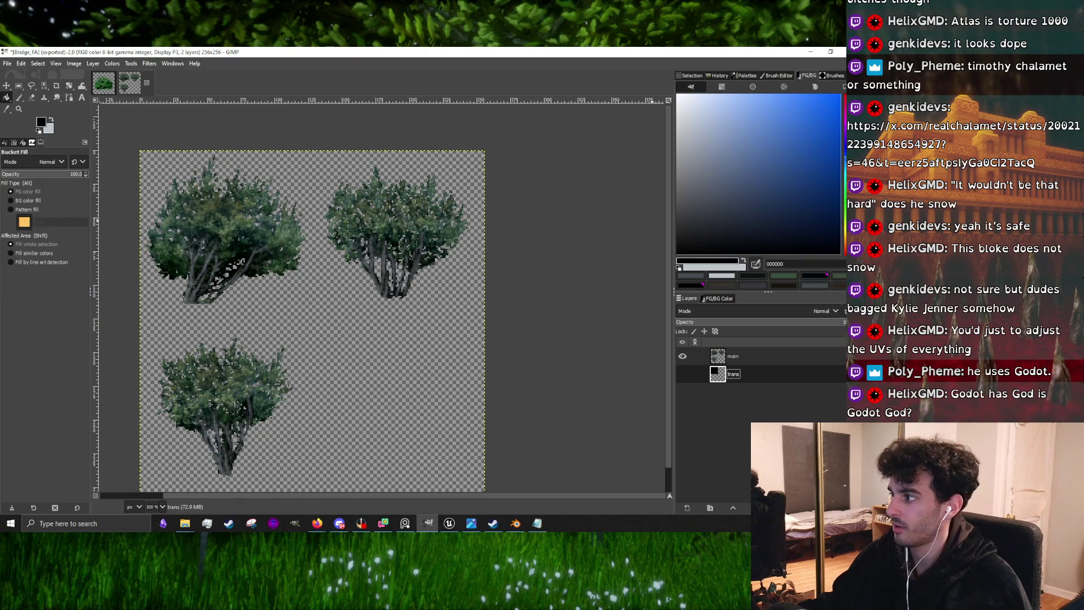
click(462, 405)
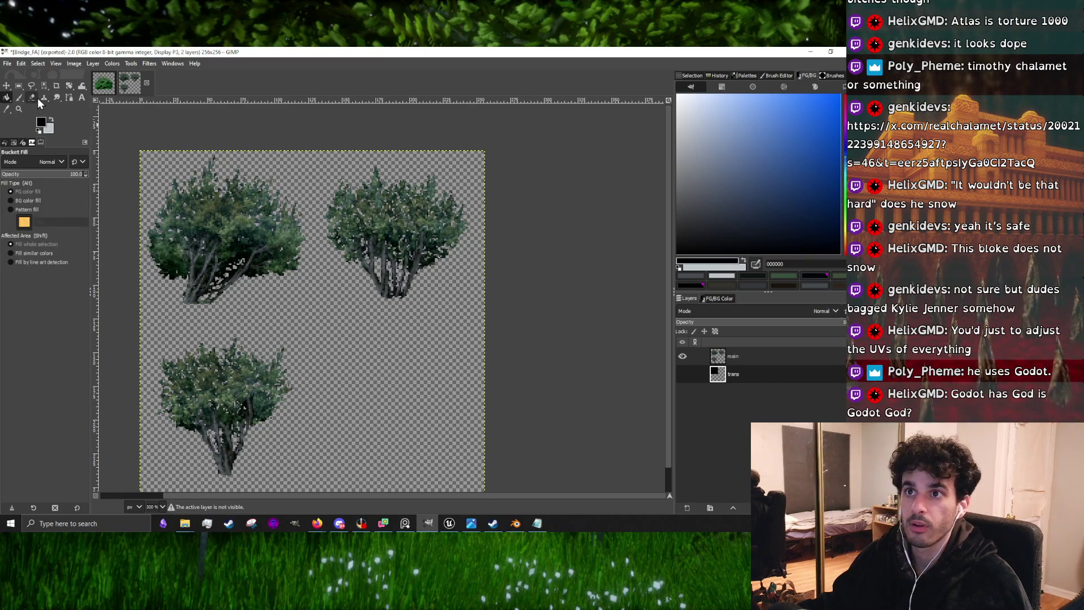
click(362, 364)
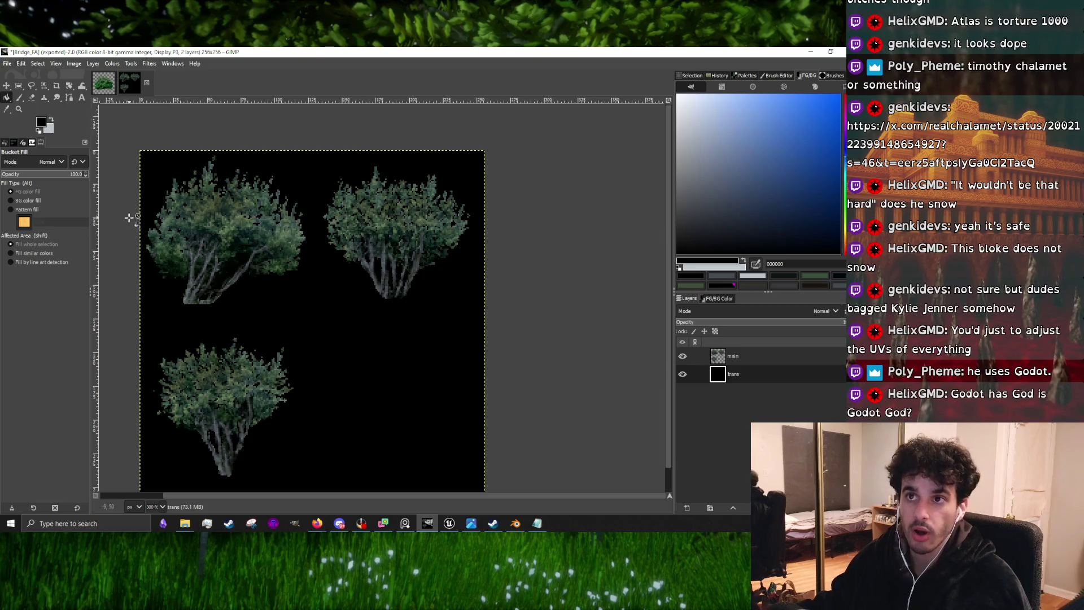
click(32, 97)
On the 'main' layer, erase the stray tip and leftover pixels above the right bush
scroll(244, 399, up, 2)
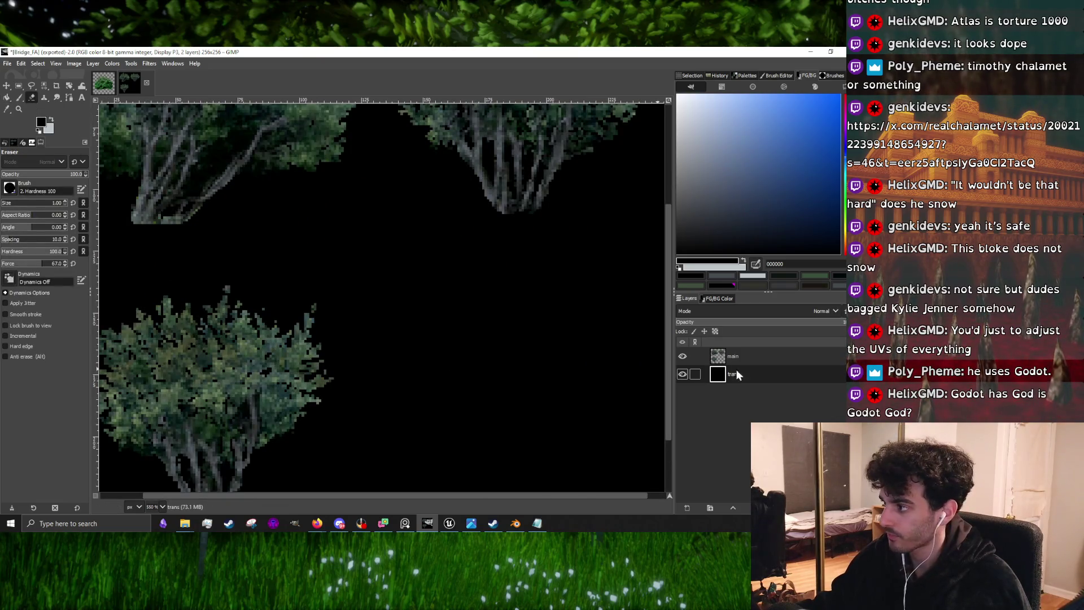
click(733, 356)
scroll(405, 319, down, 2)
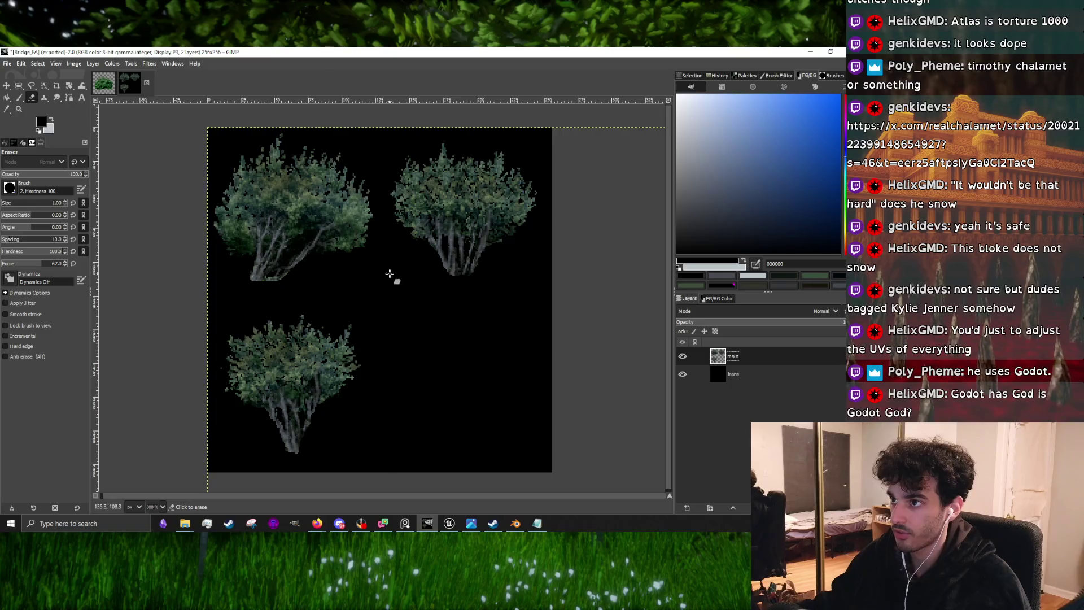
scroll(353, 328, up, 5)
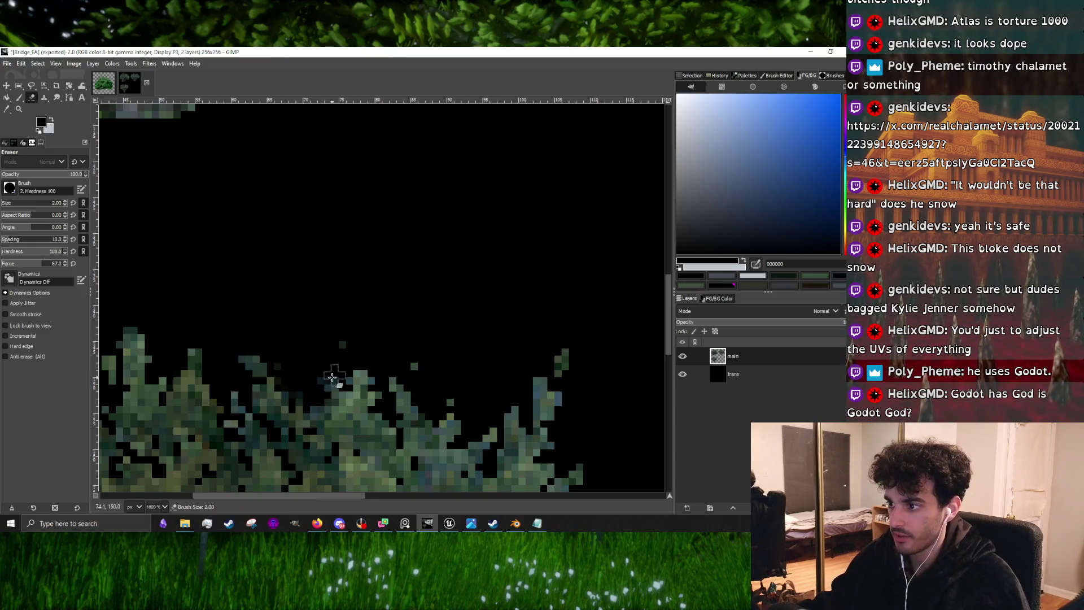
scroll(335, 374, down, 5)
scroll(460, 364, up, 5)
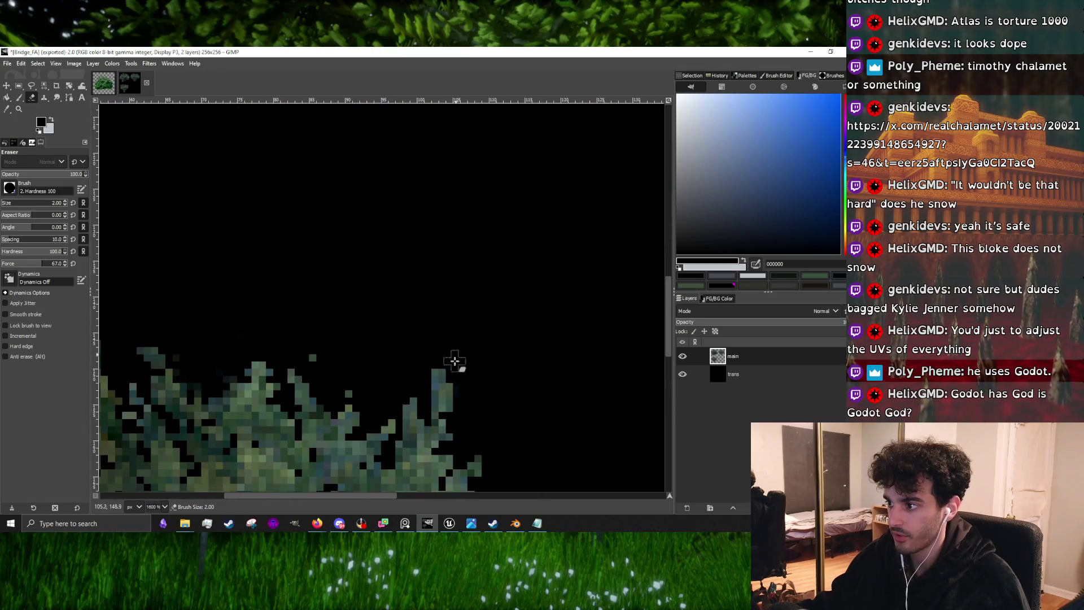
scroll(397, 365, down, 4)
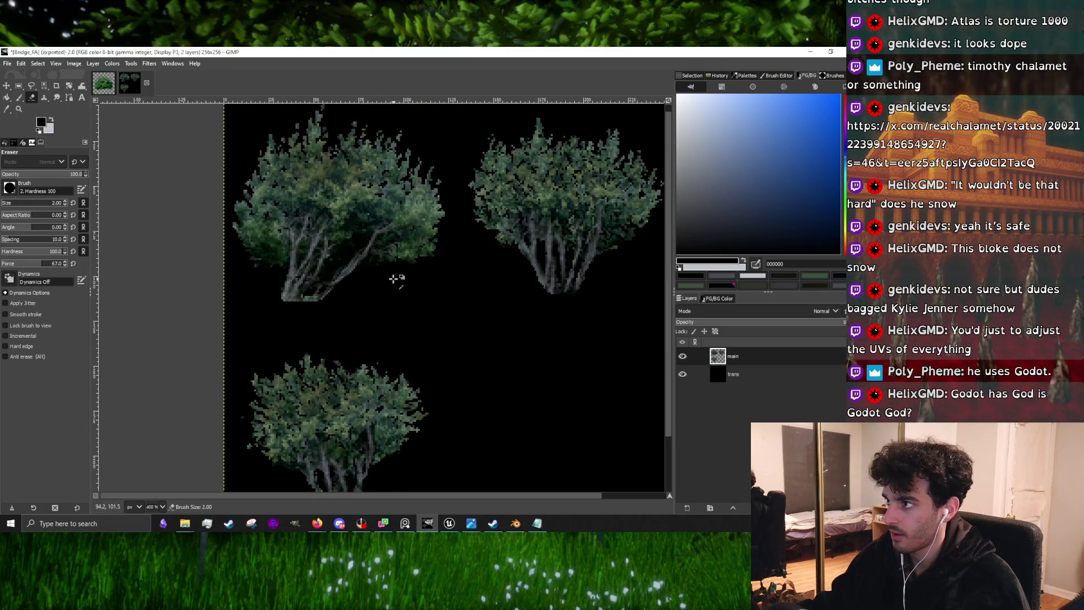
scroll(394, 279, down, 1)
scroll(364, 234, up, 1)
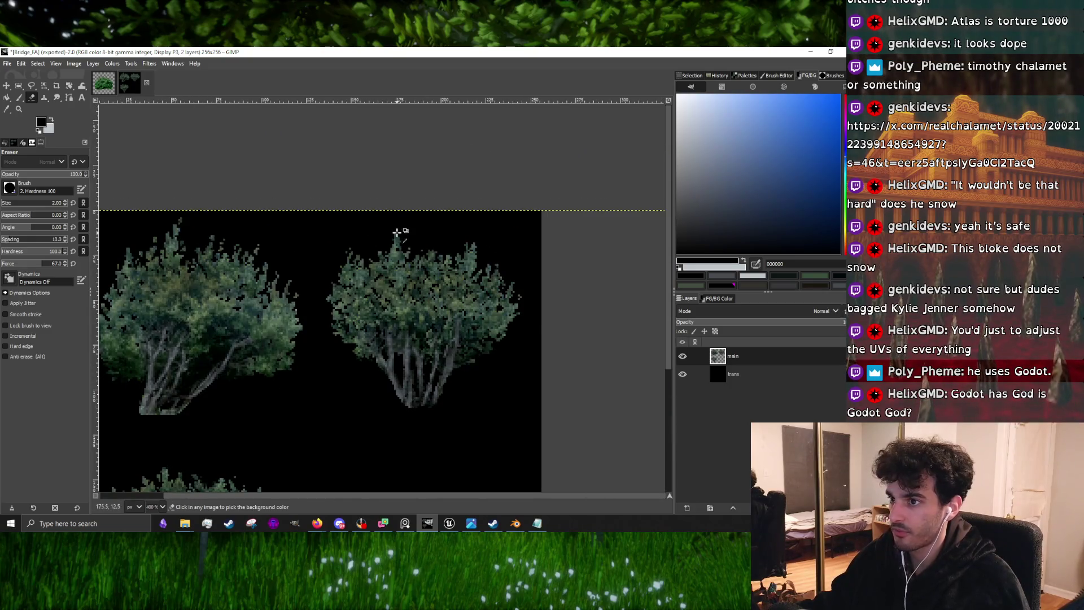
scroll(397, 232, up, 5)
drag(416, 200, 384, 378)
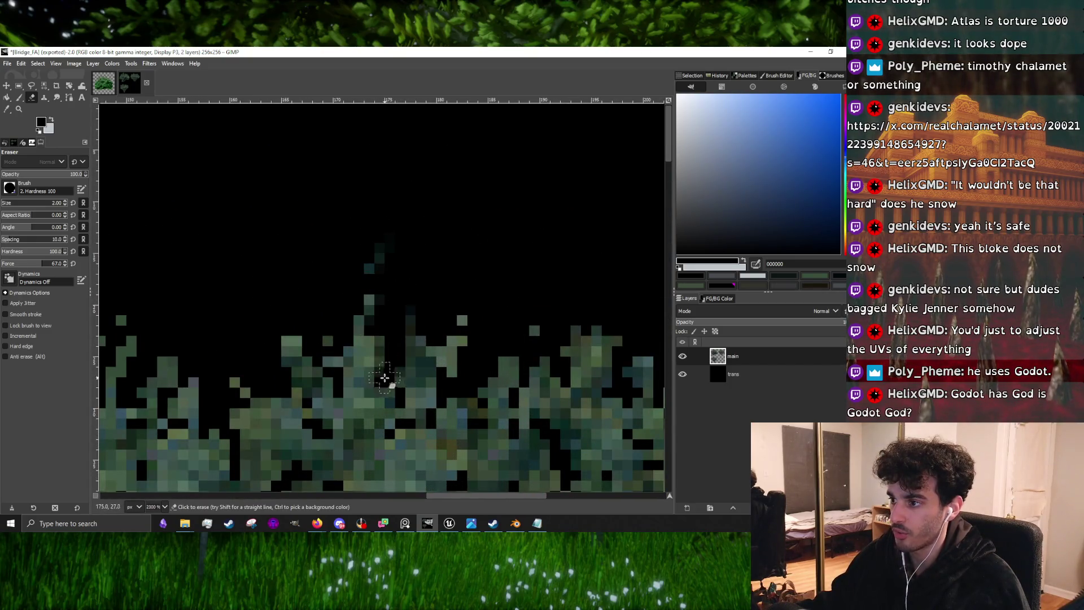
mouse_move(412, 342)
mouse_down()
mouse_move(424, 363)
mouse_move(354, 448)
mouse_up()
click(229, 524)
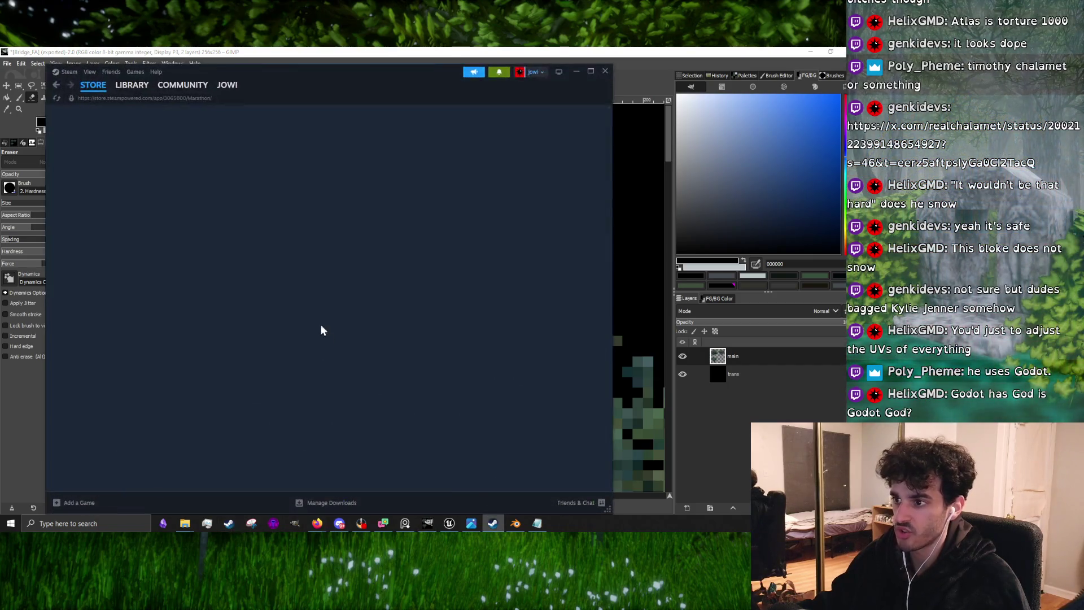
Search the Steam store for Wrought Flesh and watch its trailer from 0:14
click(412, 114)
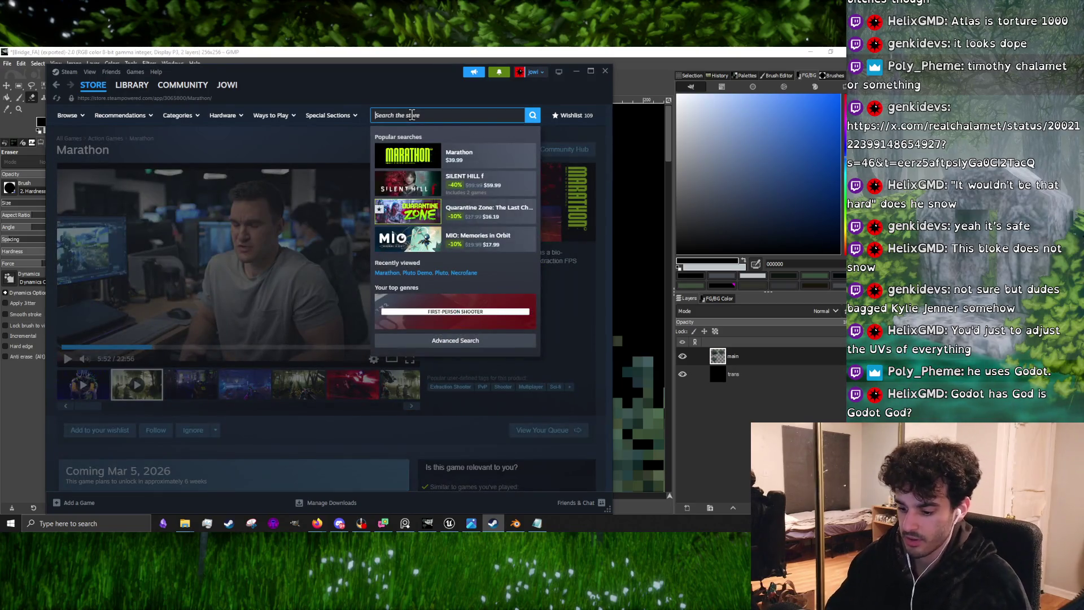
text(wrought)
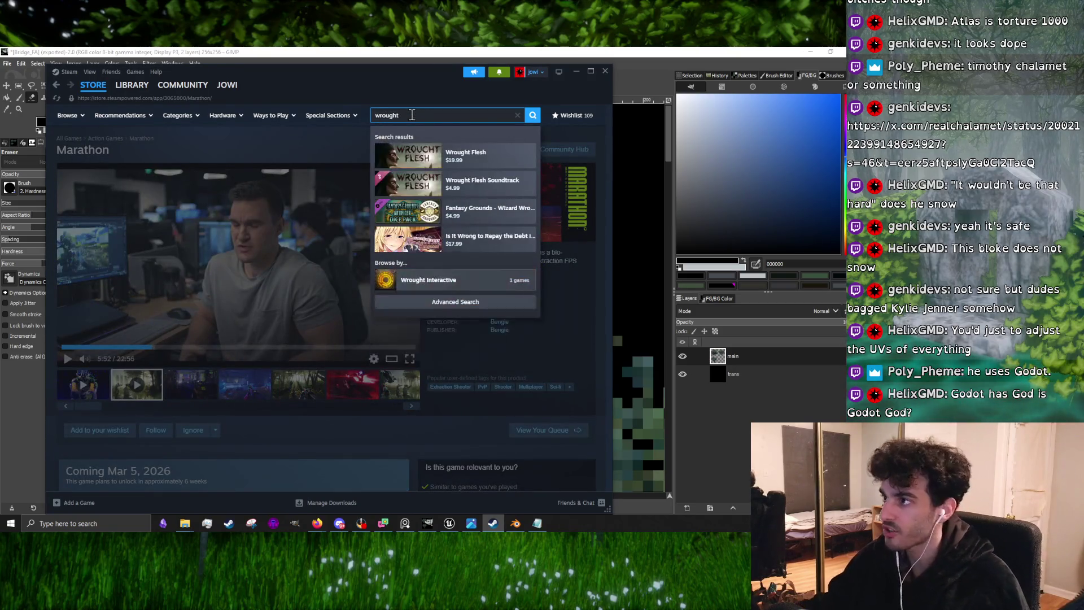
click(460, 214)
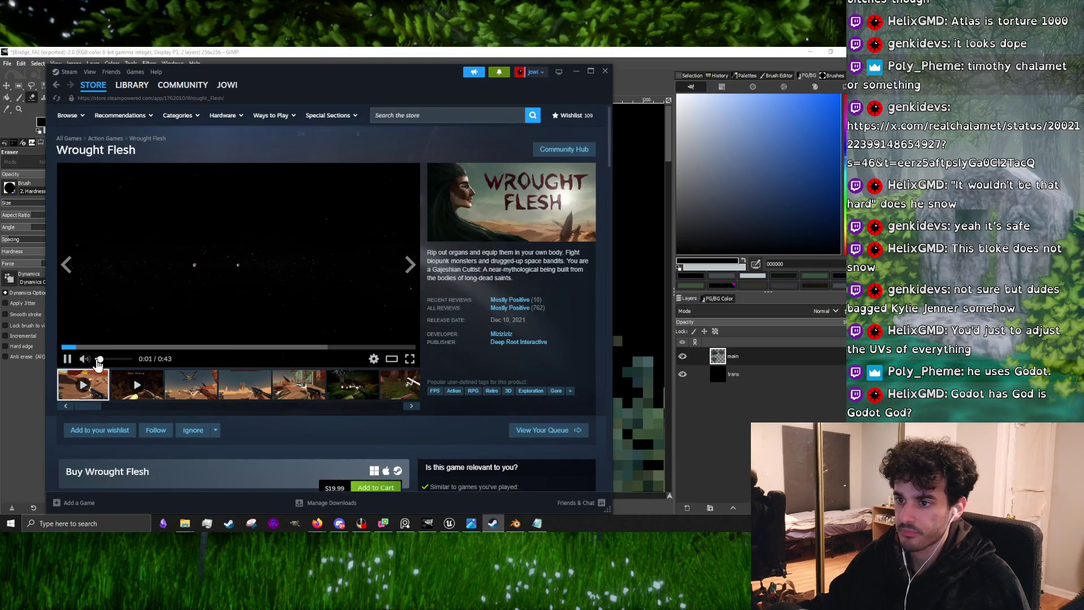
click(98, 360)
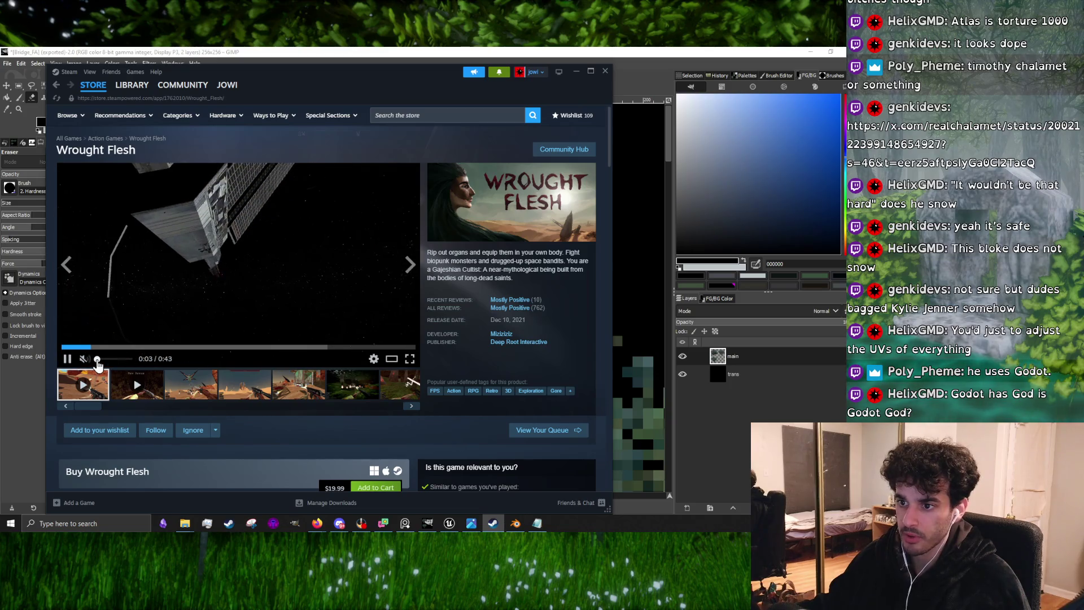
click(98, 360)
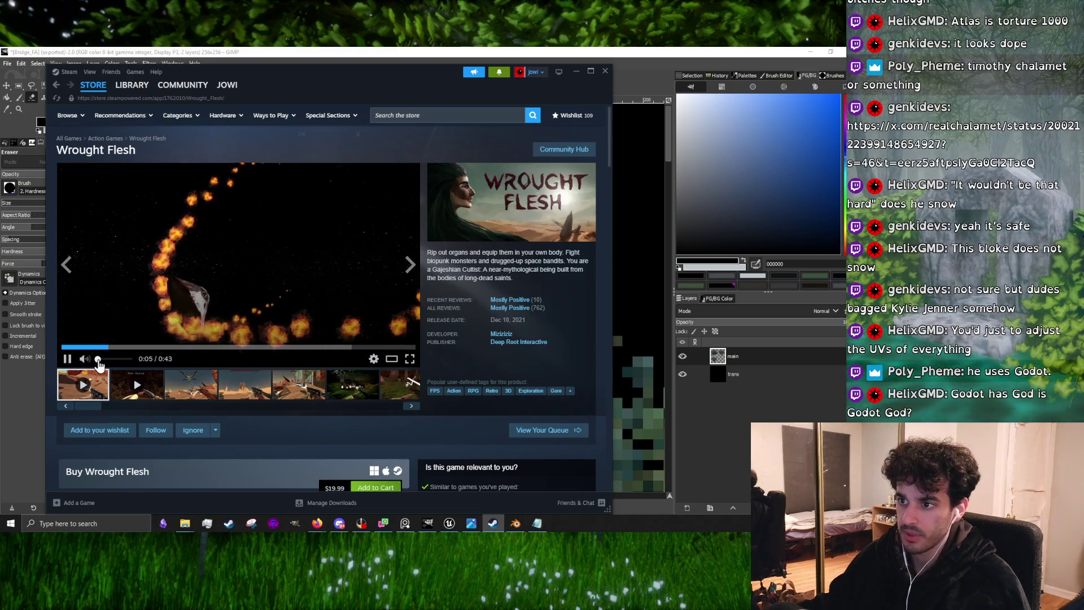
click(178, 350)
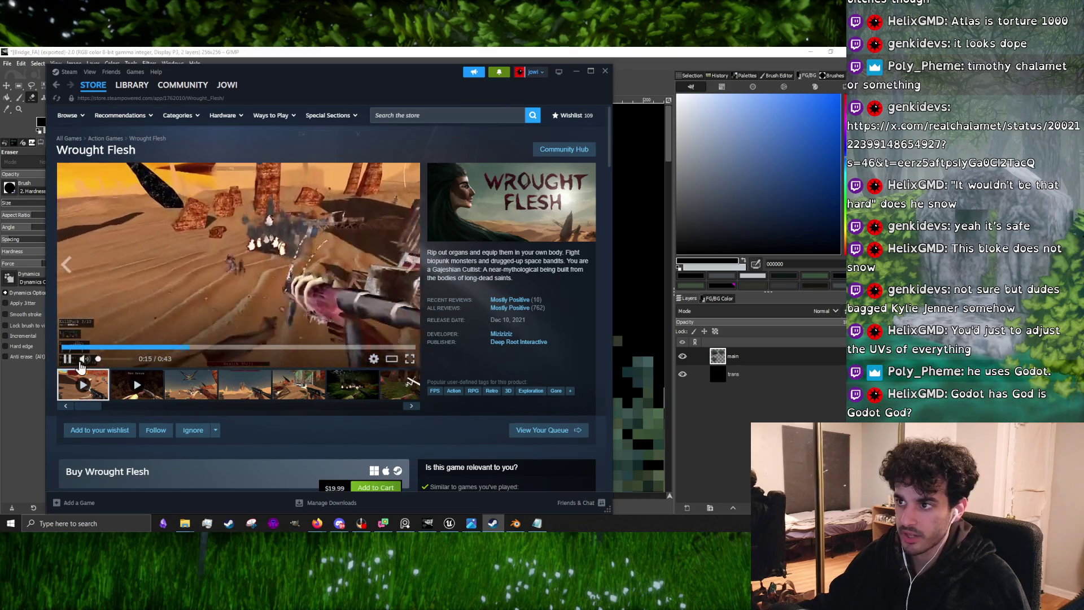
scroll(304, 342, down, 3)
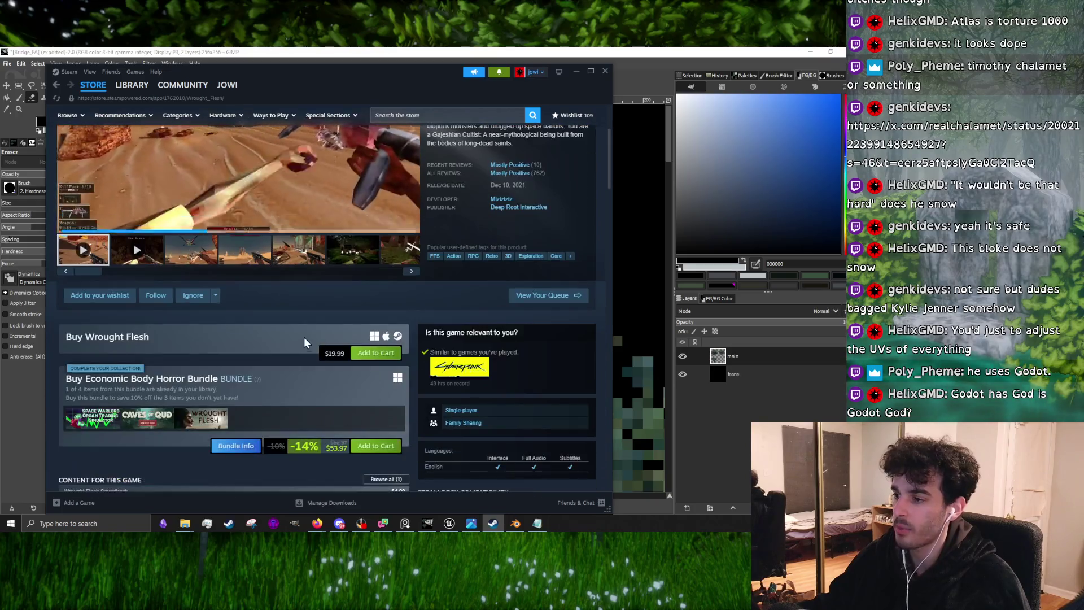
scroll(304, 343, down, 3)
scroll(243, 376, up, 5)
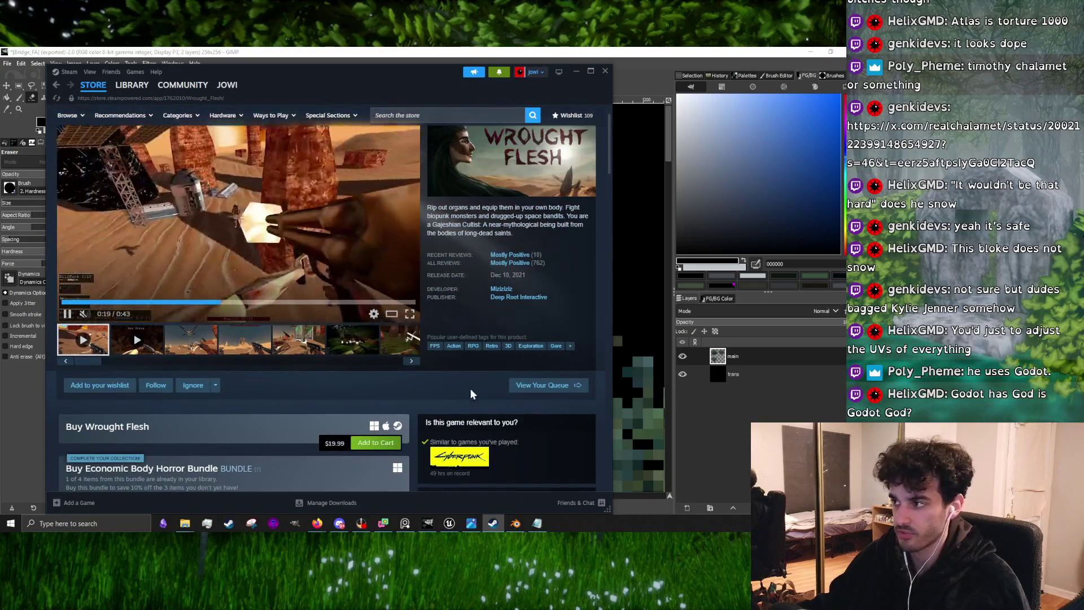
scroll(470, 387, up, 1)
Browse the developer's other games, view Endoparasitic 2's screenshots, then minimise Steam
mouse_move(530, 303)
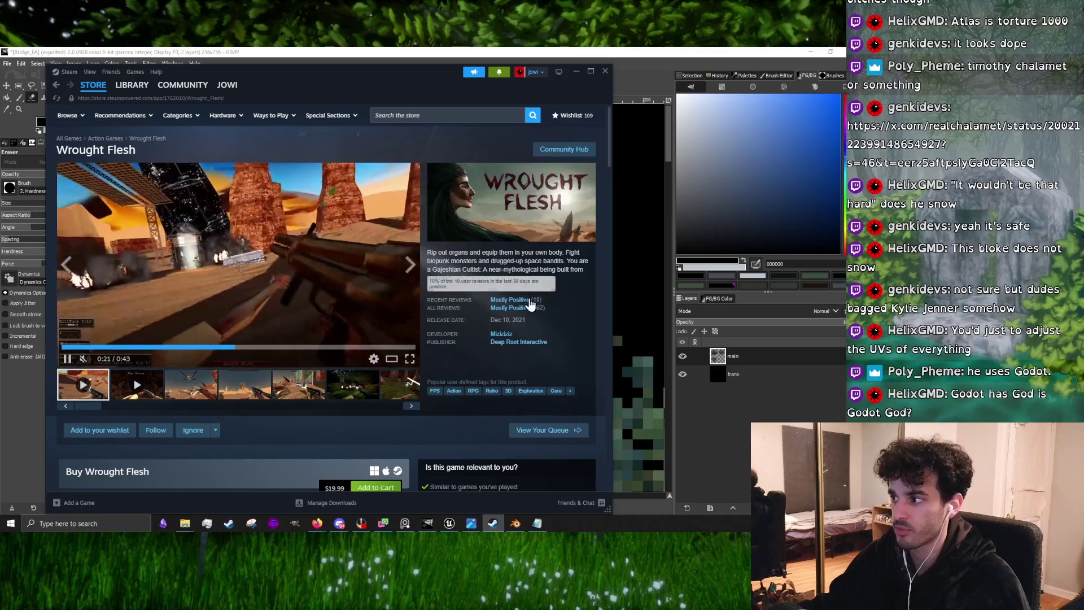
click(503, 334)
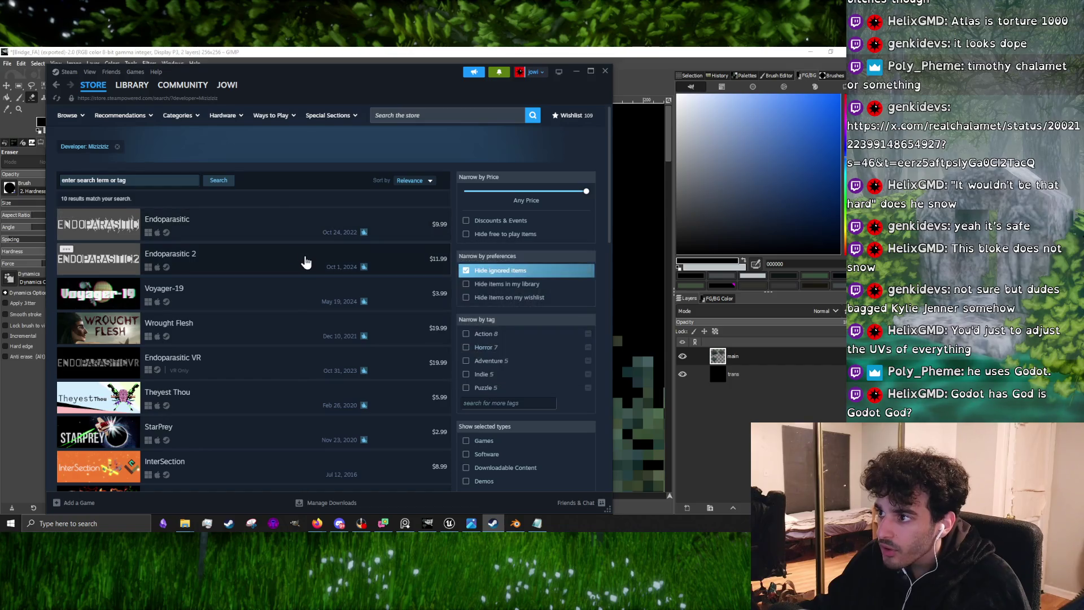
scroll(290, 266, down, 4)
scroll(285, 266, up, 4)
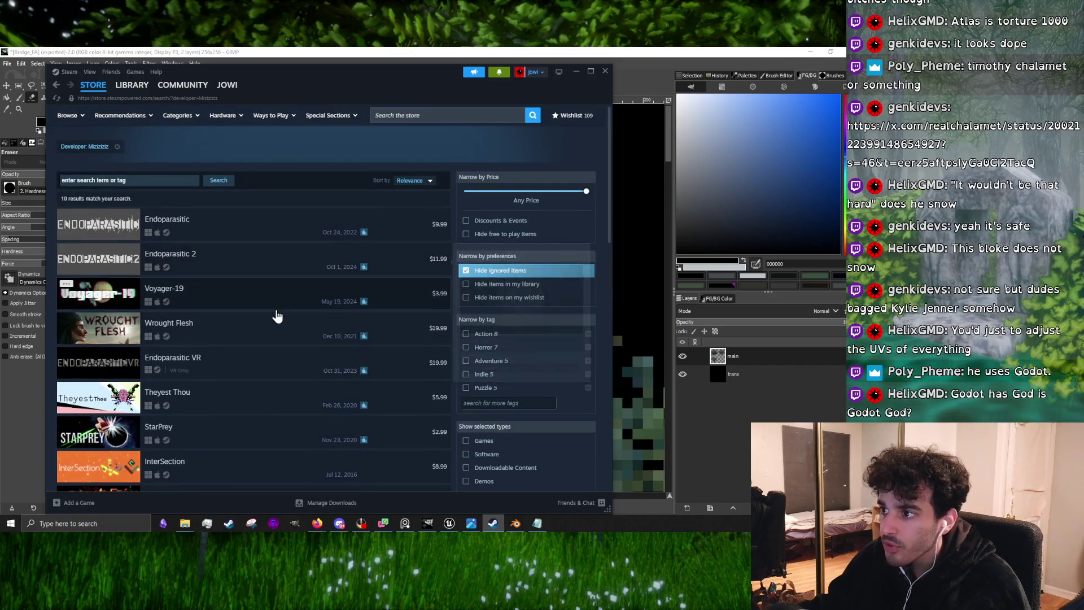
click(260, 259)
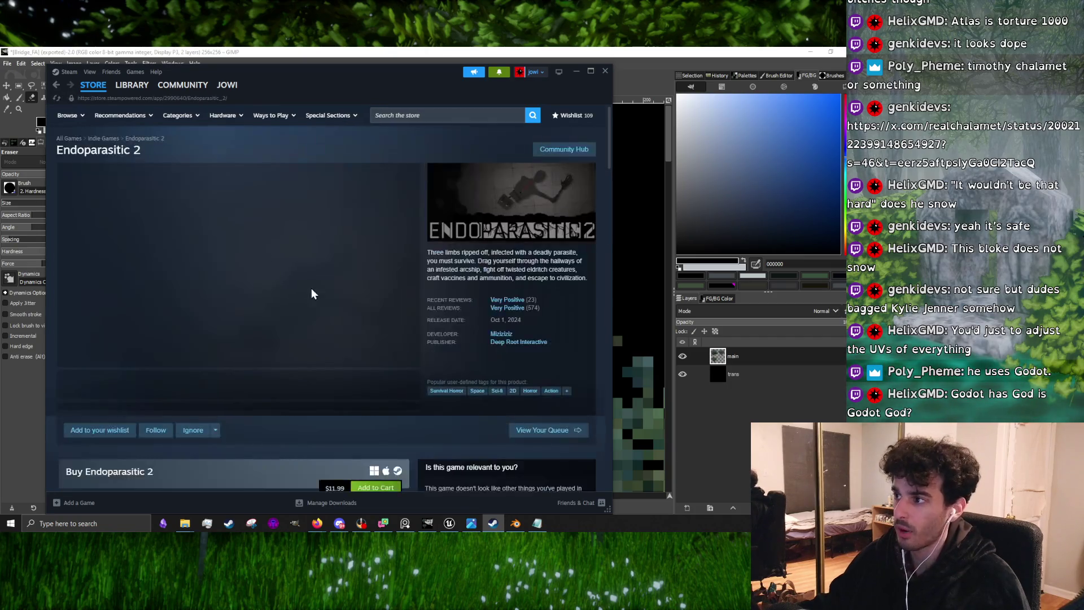
click(147, 339)
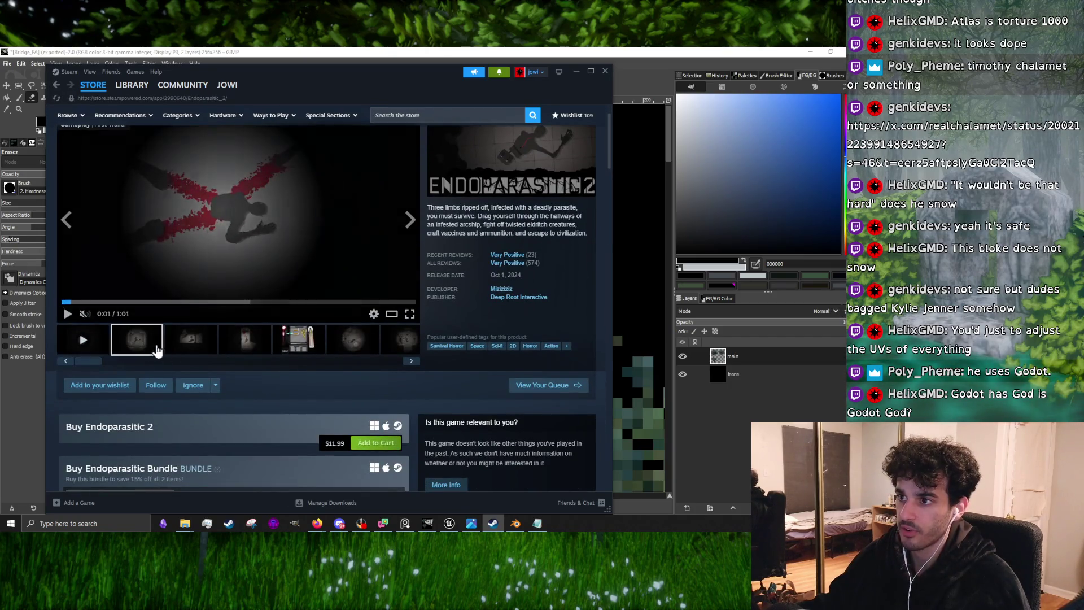
click(192, 342)
click(240, 341)
click(573, 74)
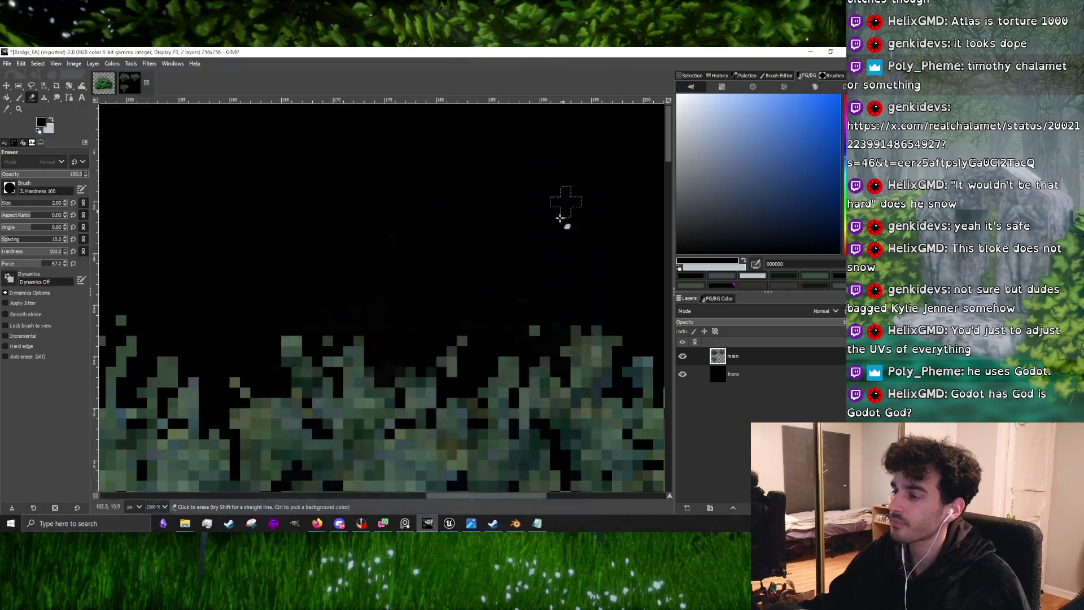
Zoom in and erase stray pixels around the bush's top spike
scroll(423, 286, down, 4)
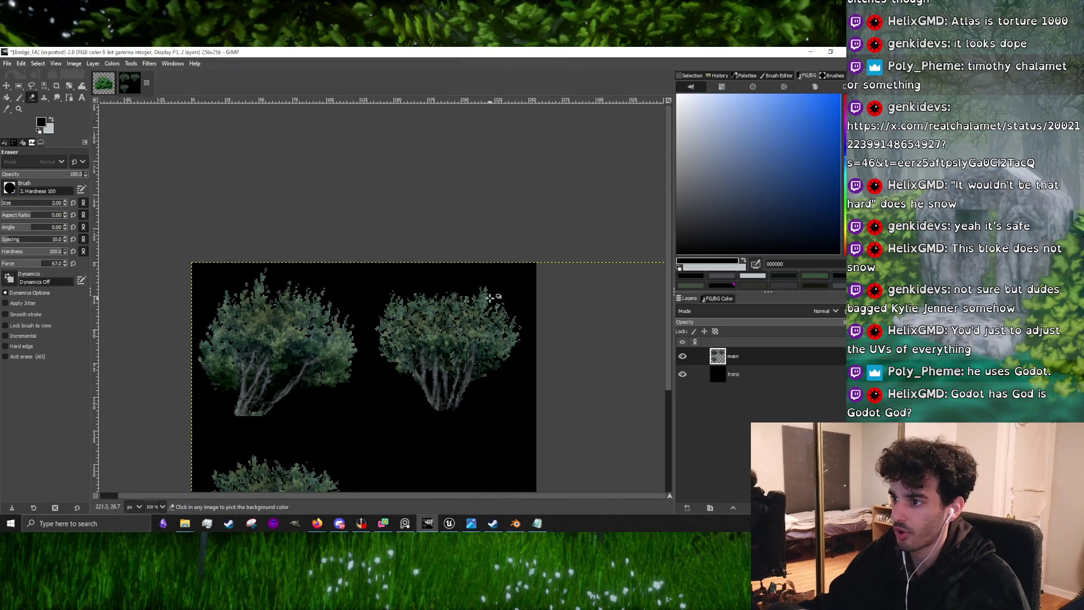
scroll(491, 298, up, 5)
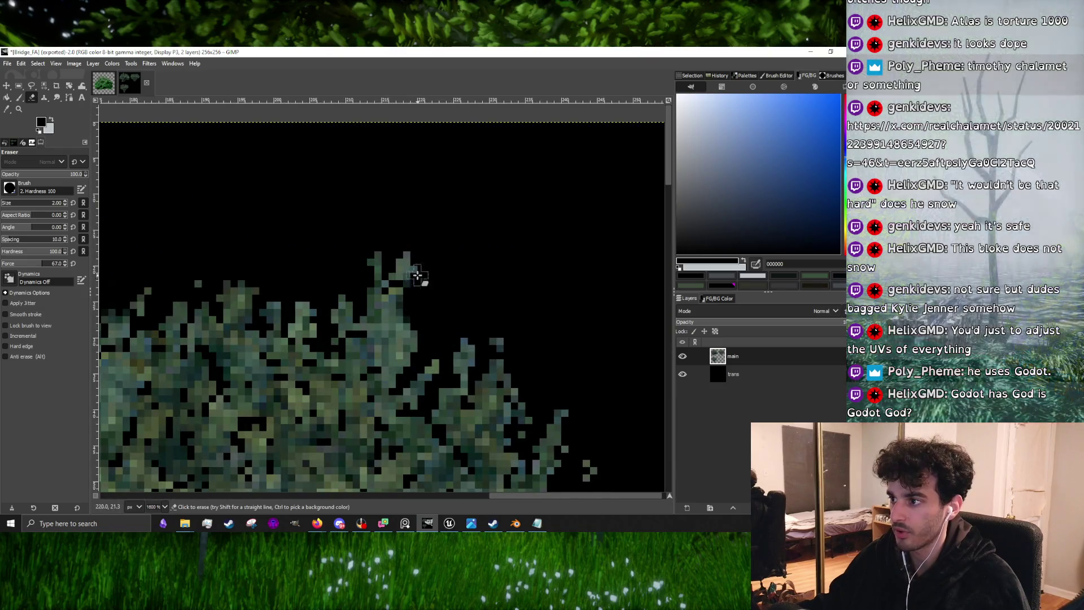
drag(418, 275, 394, 256)
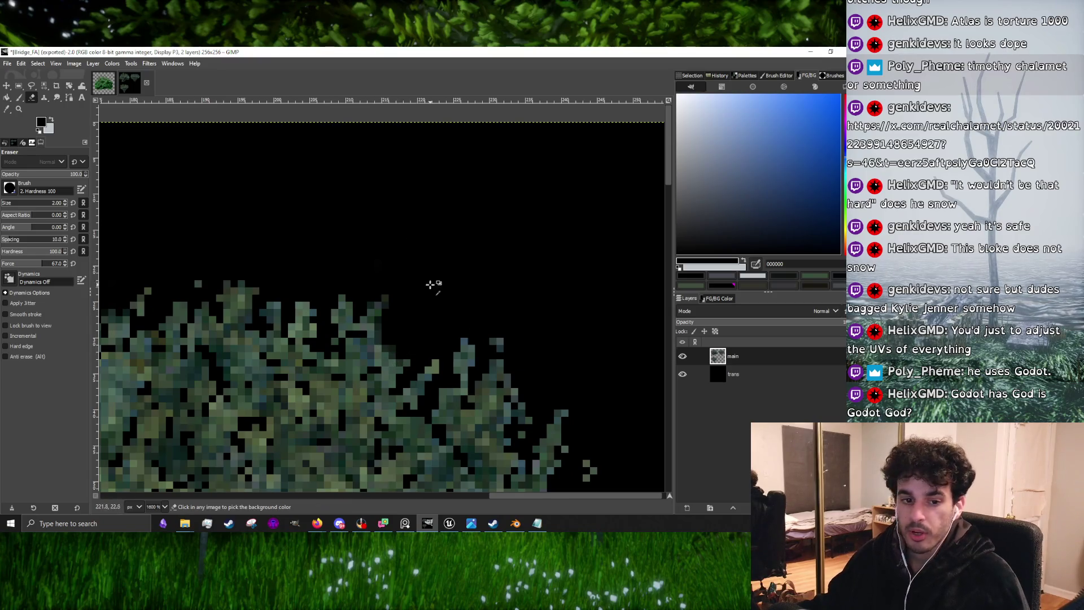
scroll(430, 284, down, 3)
scroll(304, 291, up, 3)
scroll(347, 276, down, 3)
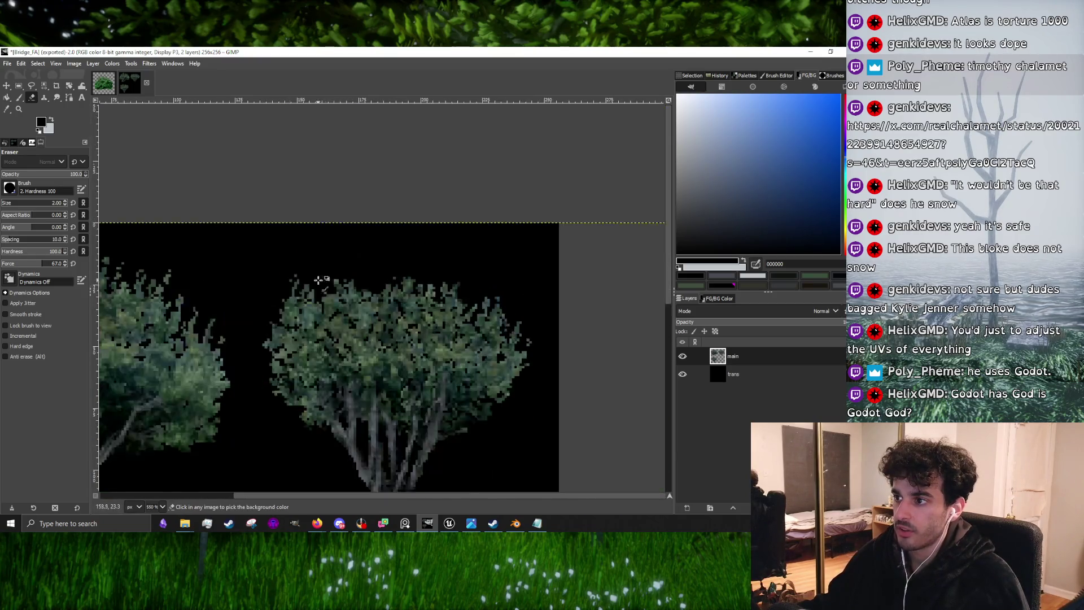
scroll(269, 298, up, 4)
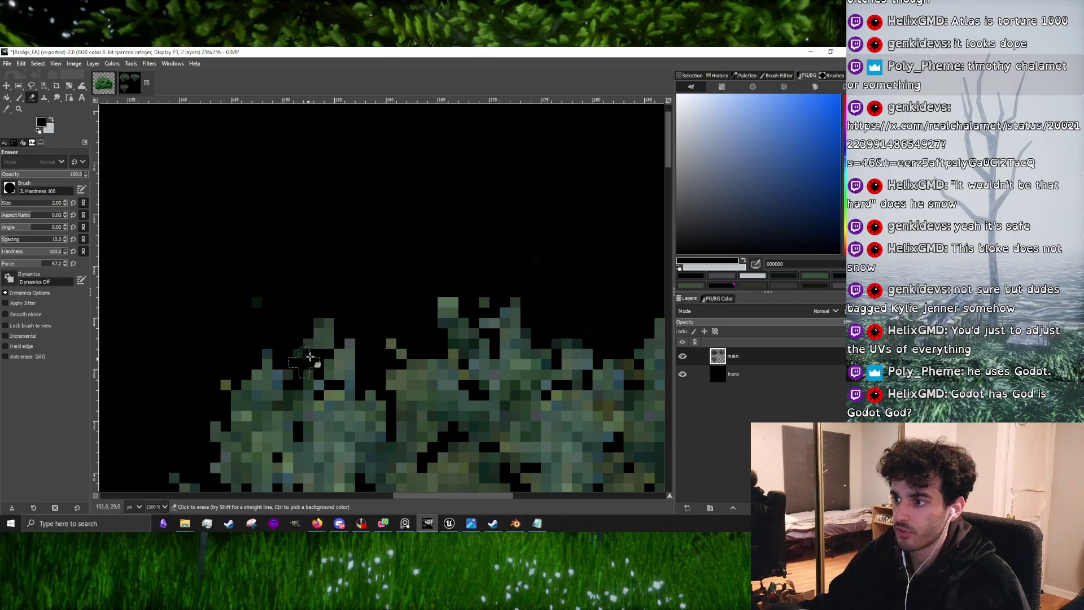
Erase stray leaf pixels along the bush edges, including a vertical run, then return to Steam
drag(319, 358, 342, 364)
scroll(332, 346, down, 4)
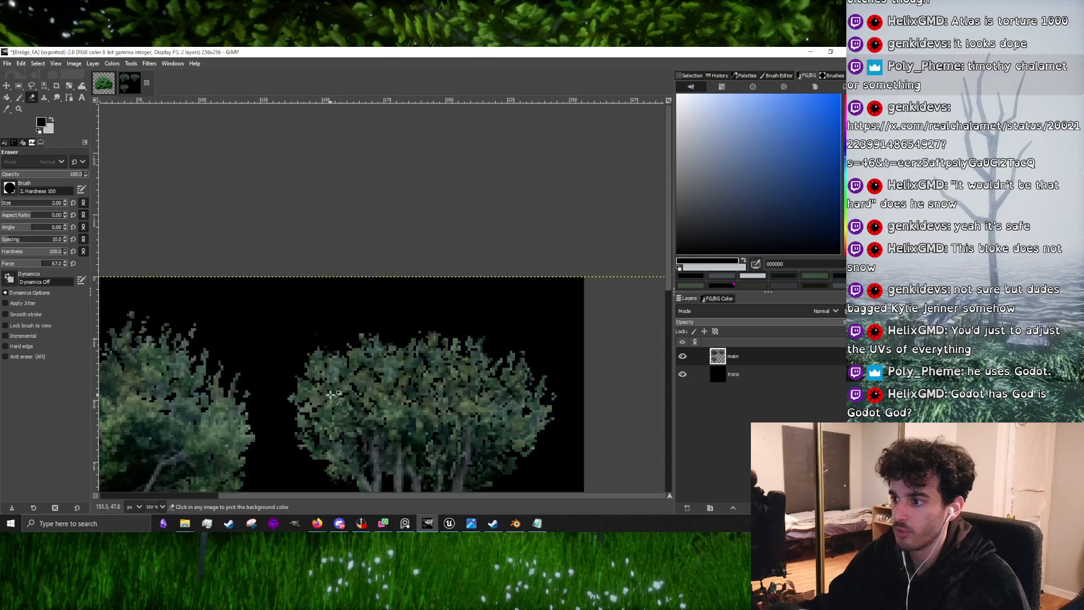
scroll(557, 401, up, 4)
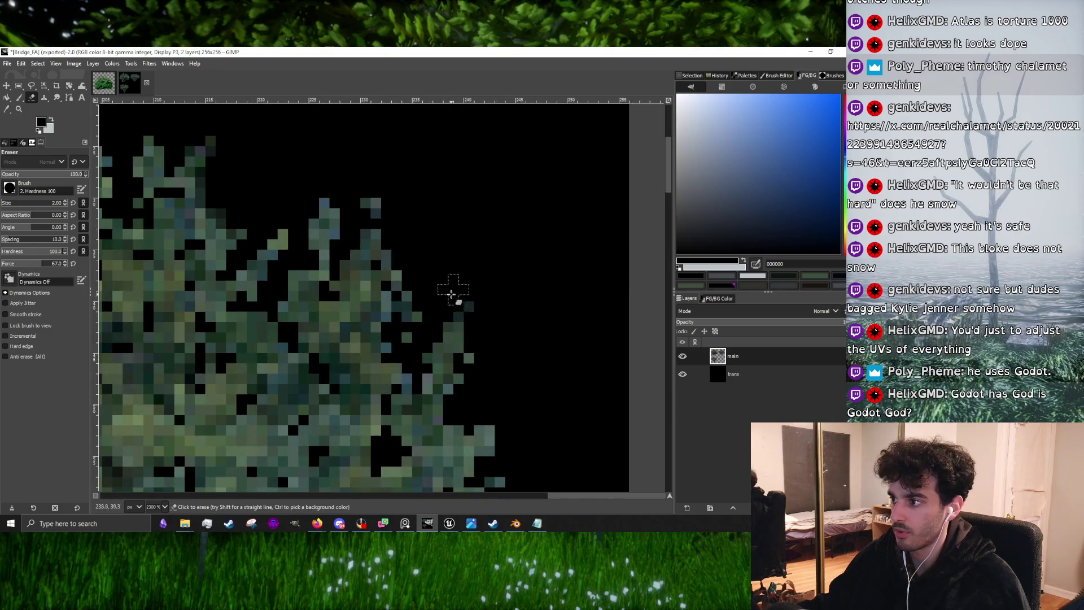
drag(357, 227, 355, 298)
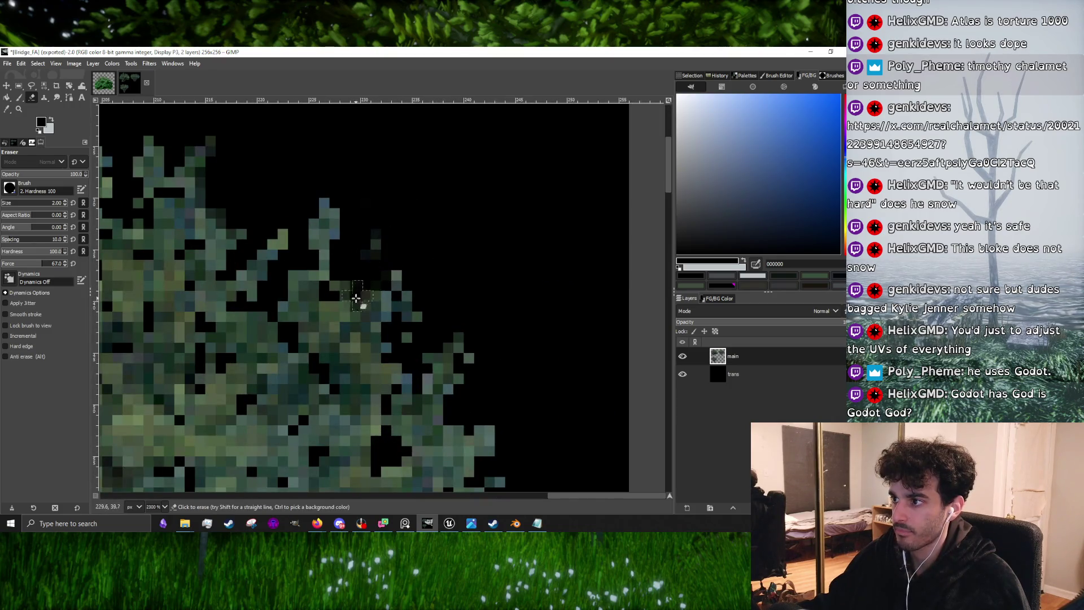
scroll(382, 247, down, 4)
scroll(395, 237, up, 4)
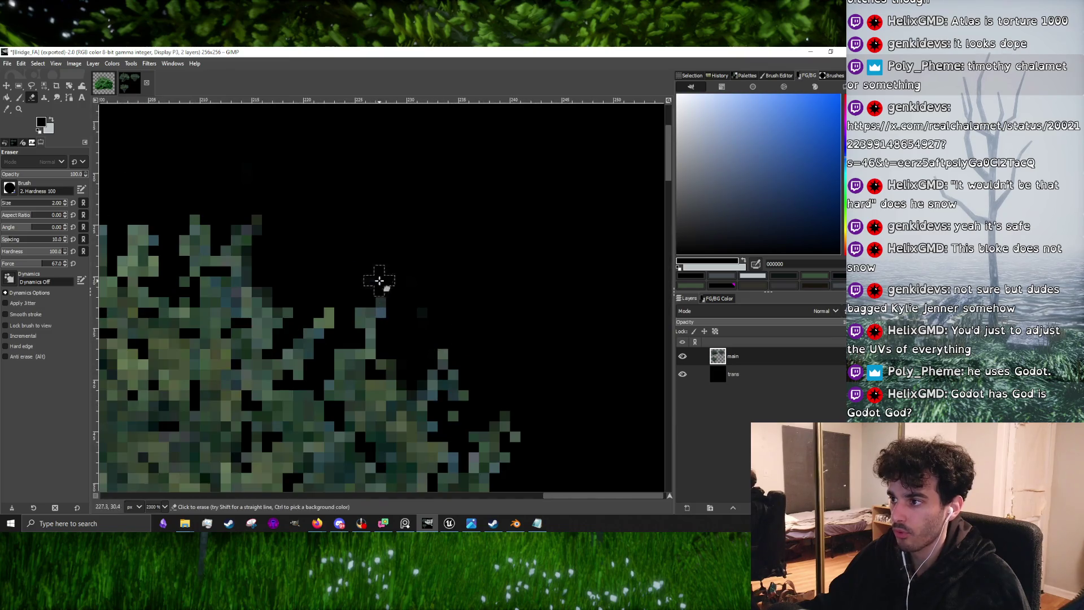
scroll(382, 293, down, 6)
scroll(296, 343, up, 2)
scroll(296, 343, down, 3)
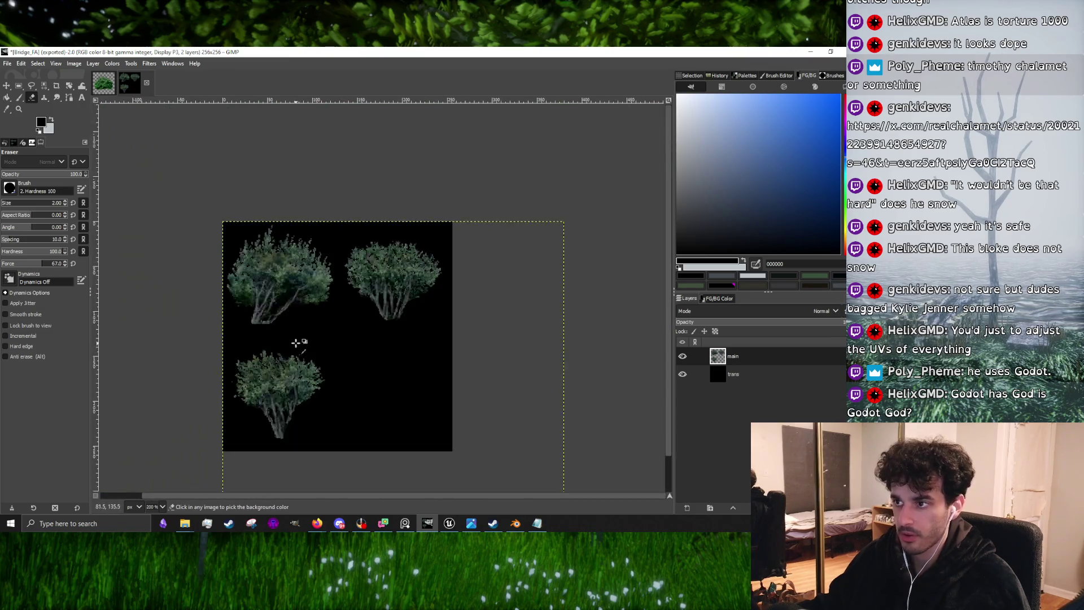
scroll(264, 369, up, 7)
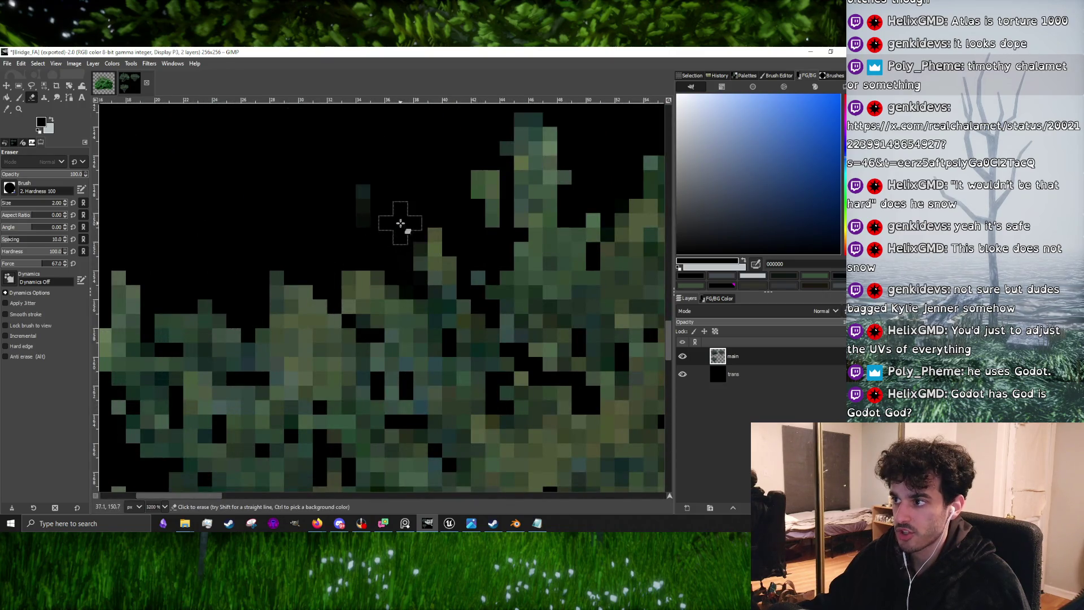
scroll(357, 202, down, 4)
scroll(266, 279, up, 3)
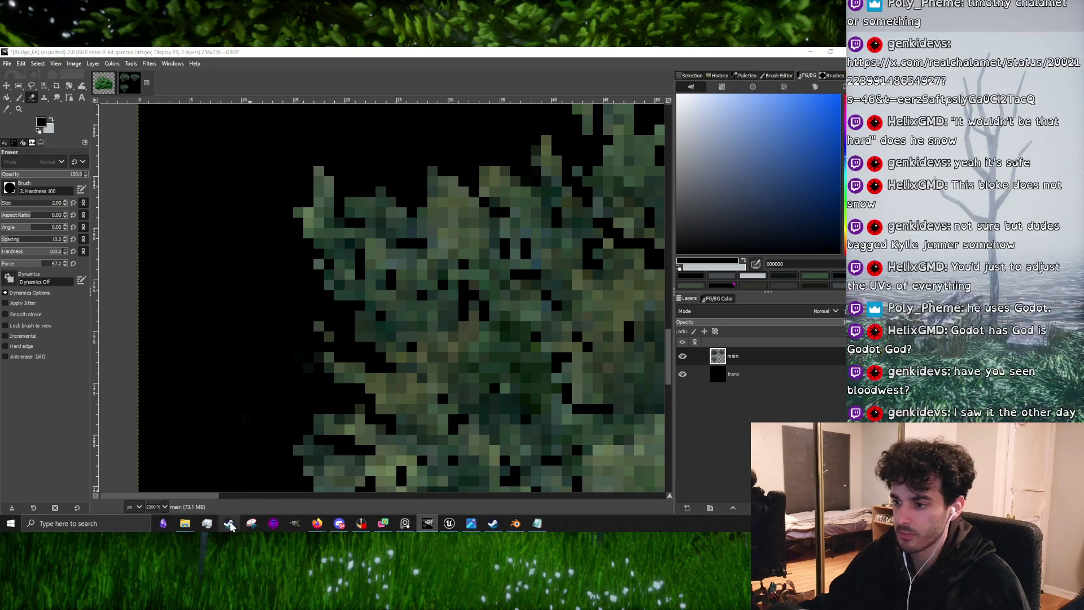
key(alt+Tab)
Search the Steam store for 'dwes', open the Blood West page, and pause its trailer
click(425, 116)
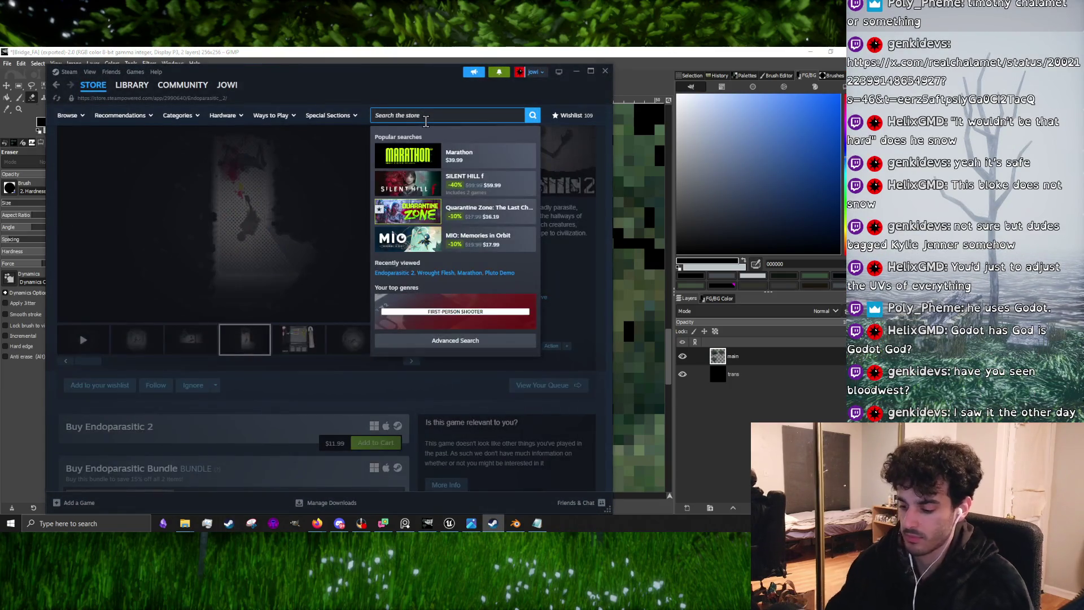
text(bloodwes)
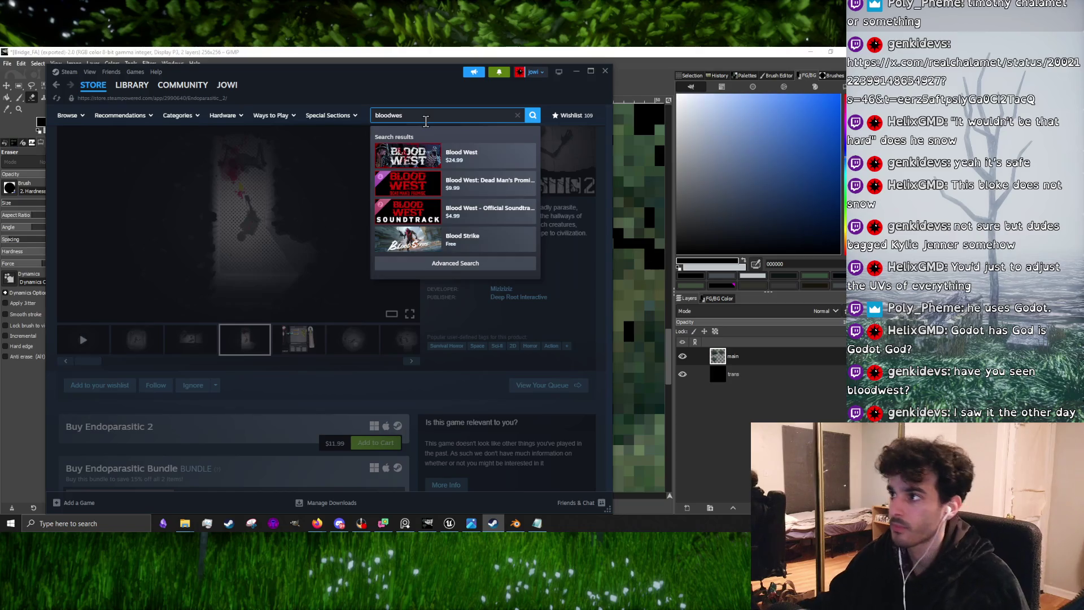
click(453, 157)
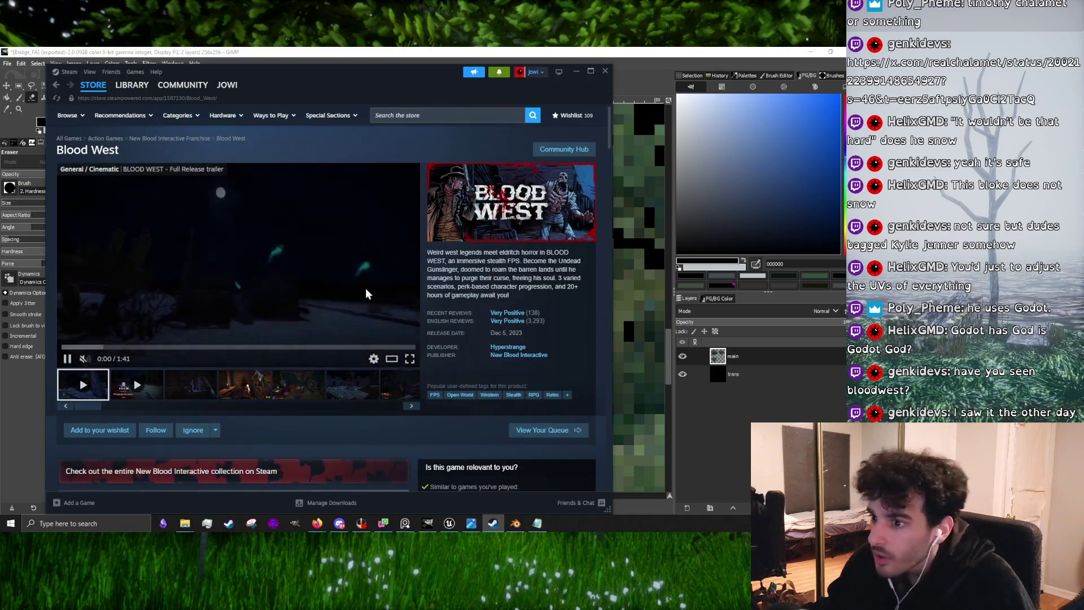
click(85, 362)
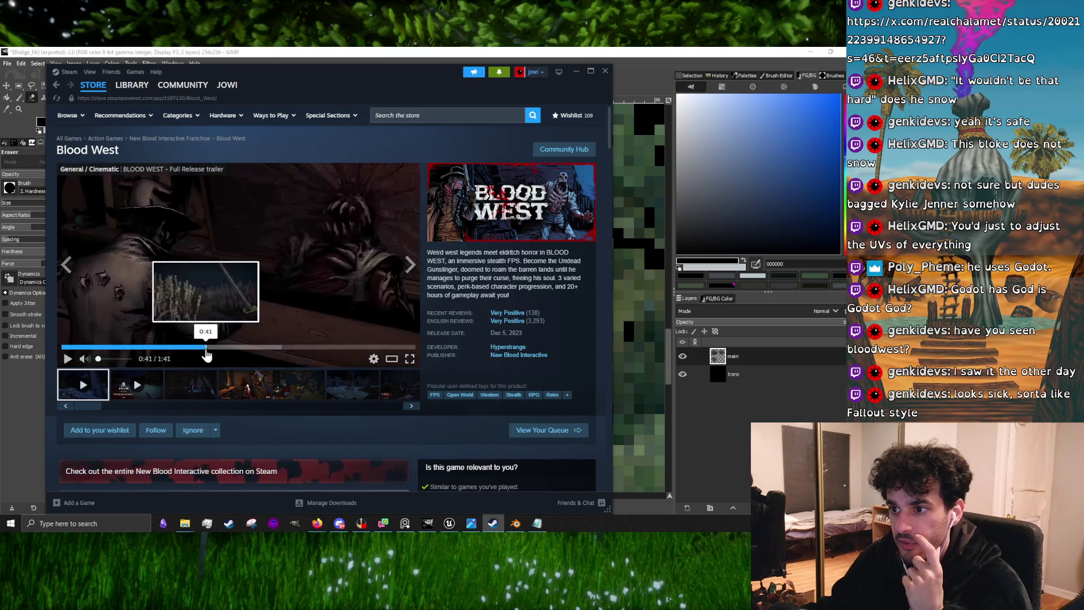
click(257, 347)
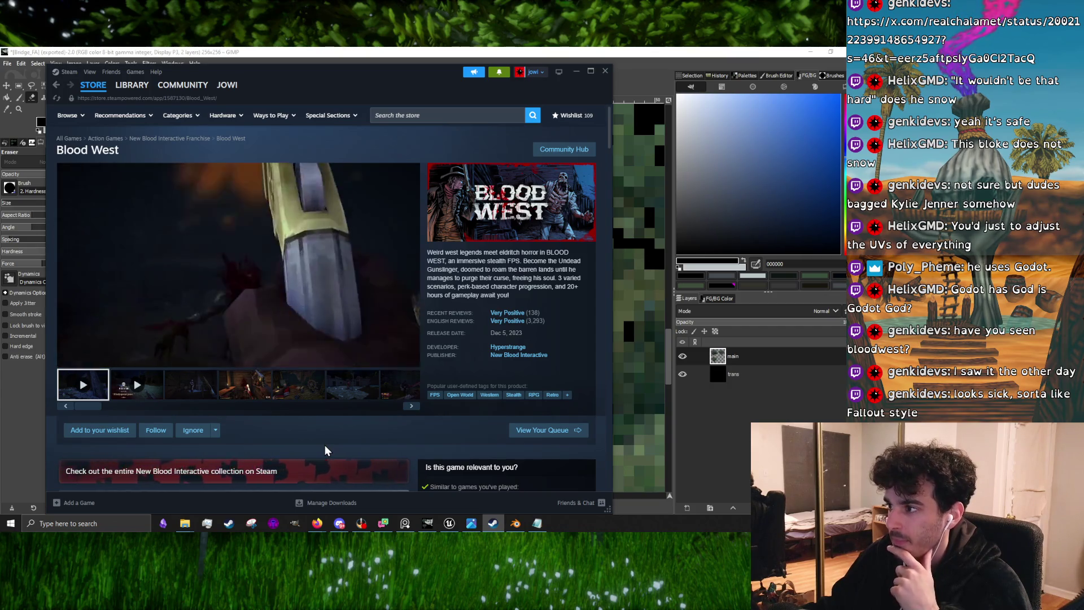
mouse_move(220, 323)
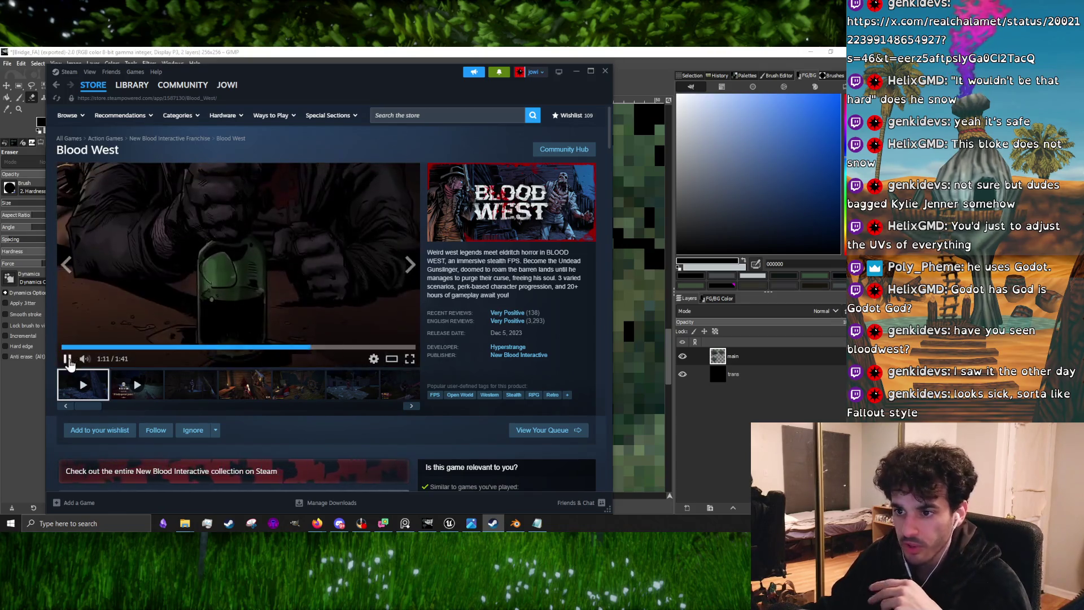
click(322, 244)
scroll(280, 316, down, 15)
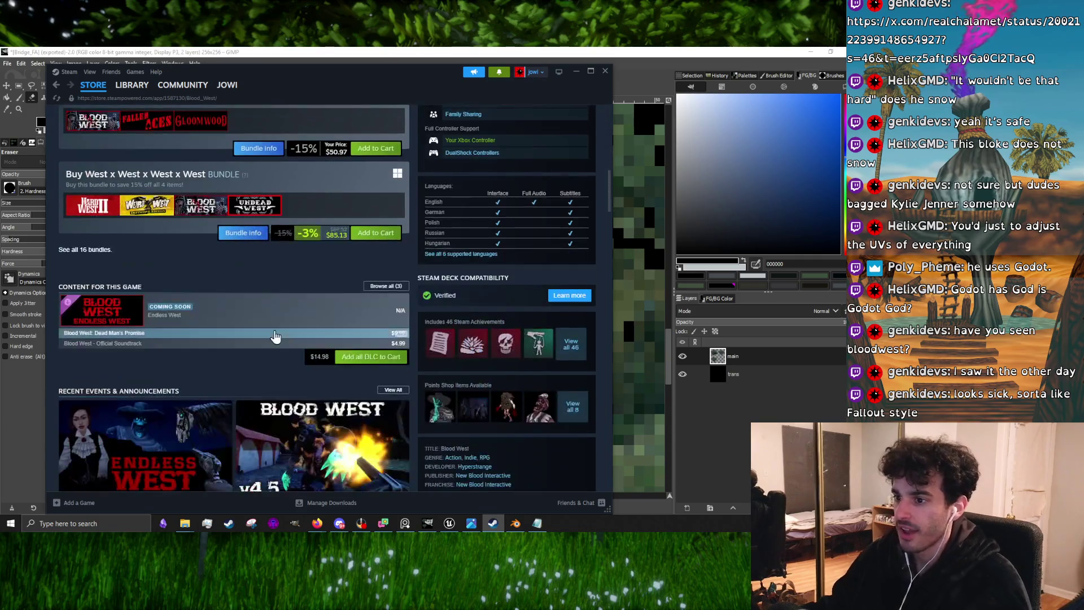
scroll(258, 325, up, 5)
scroll(257, 328, down, 4)
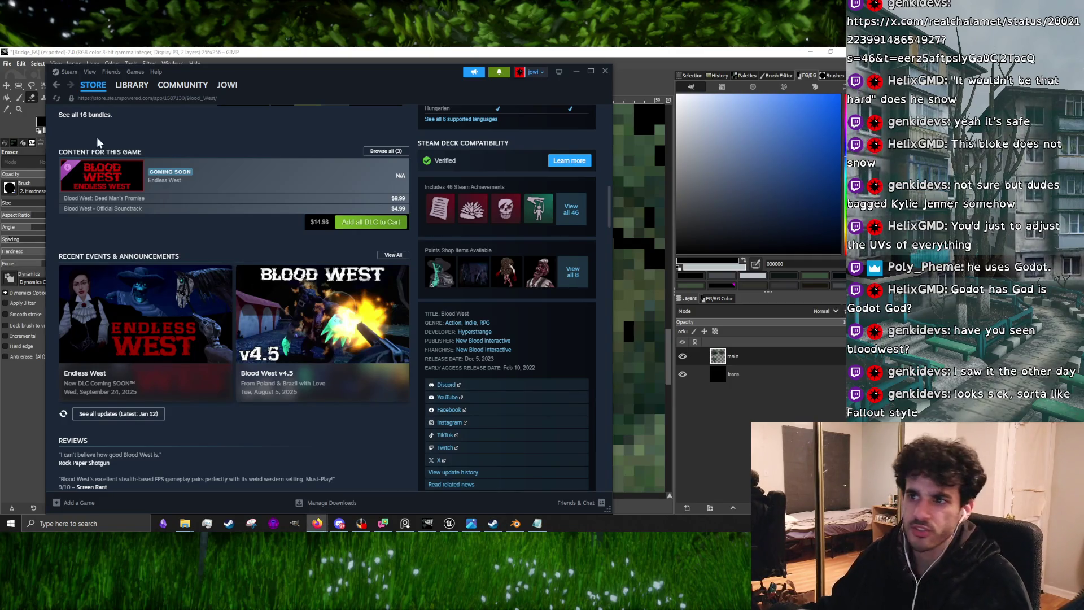
Filter the game library by 'hunt' to show the Hunt: Showdown entries, then minimize Steam
mouse_move(132, 85)
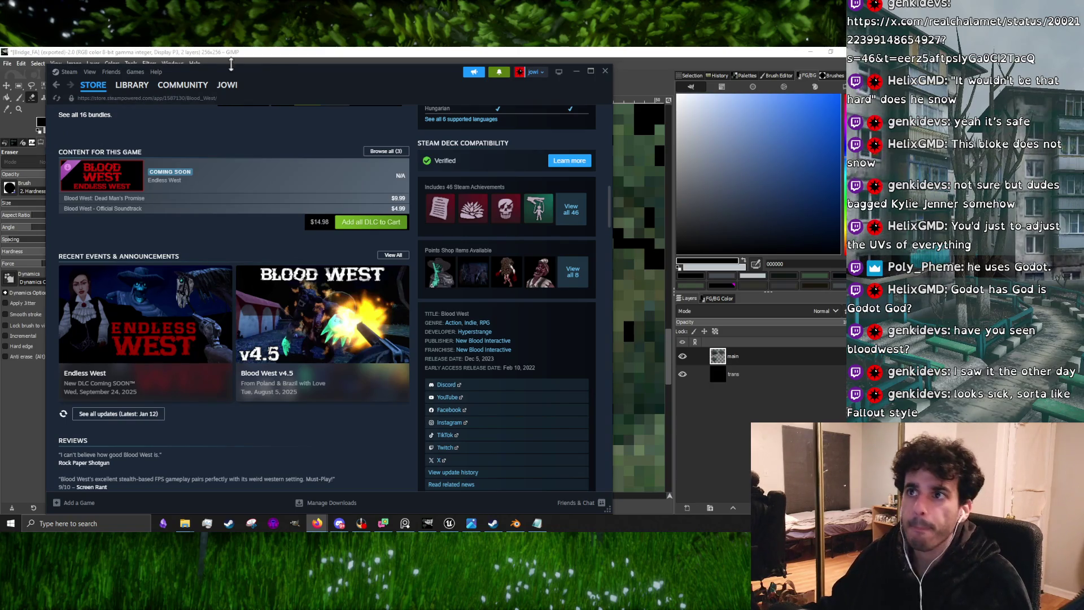
click(136, 85)
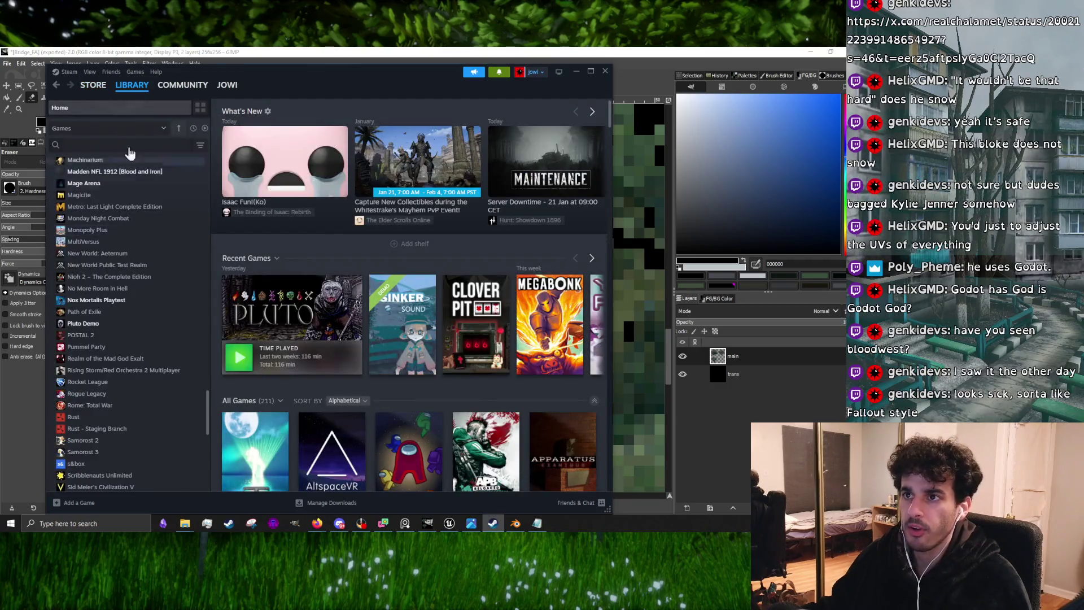
click(119, 129)
click(111, 114)
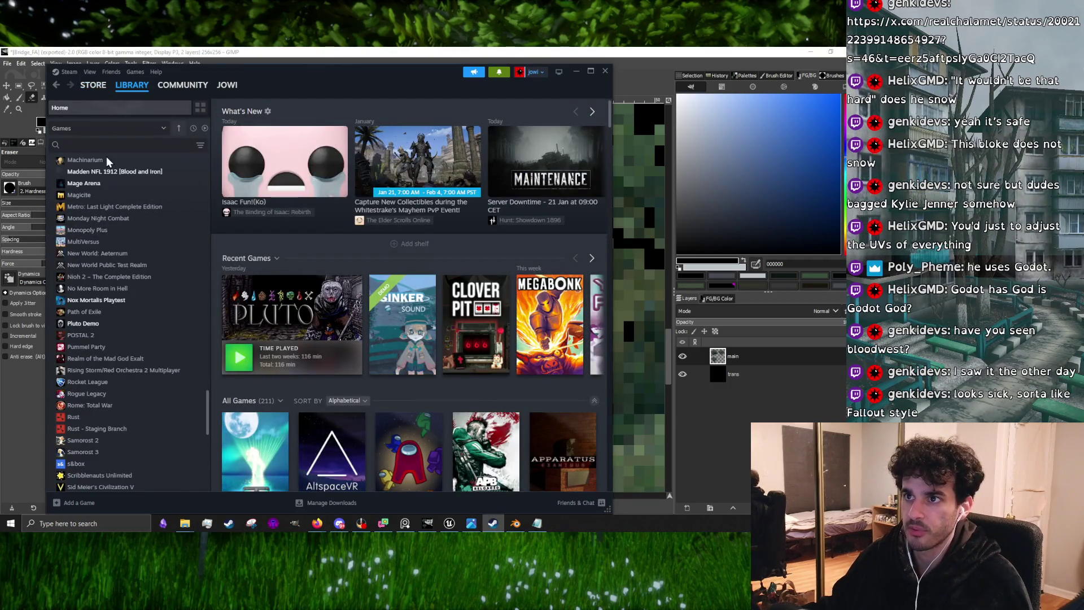
click(110, 146)
text(hunt)
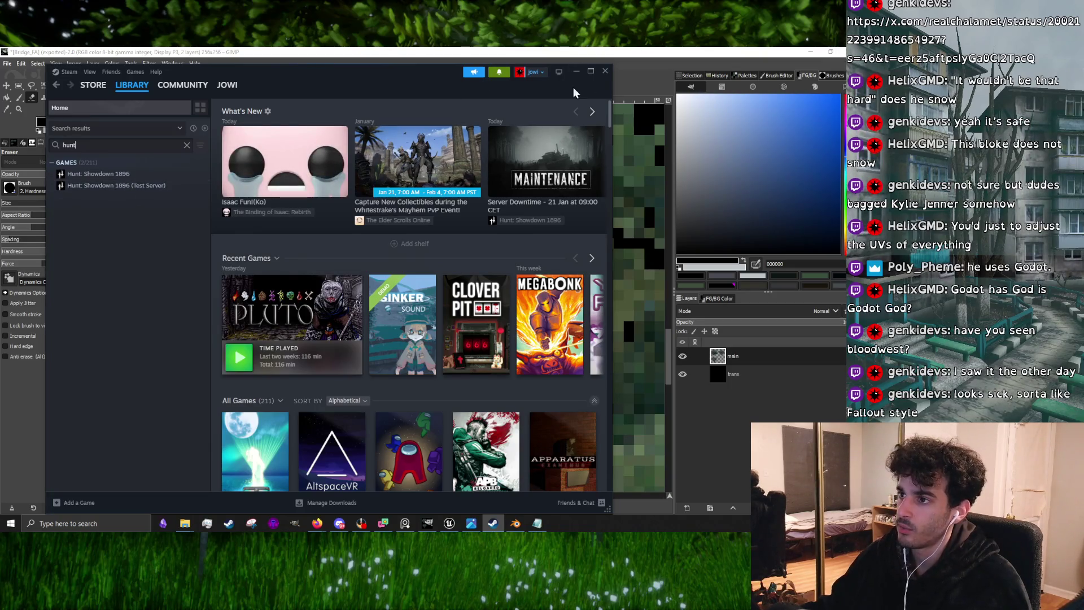
click(576, 71)
scroll(319, 265, down, 3)
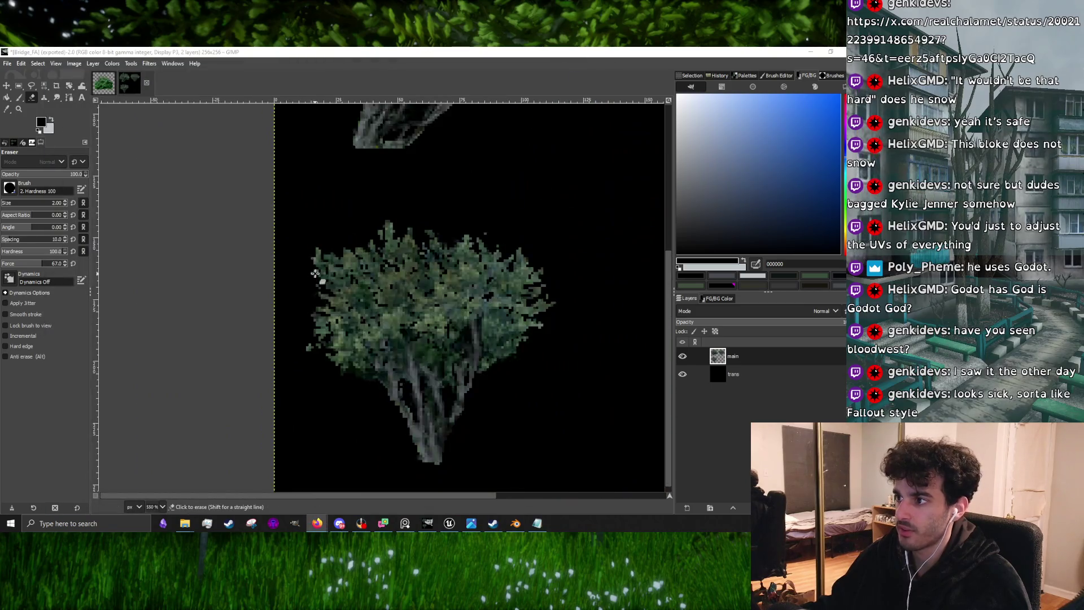
Convert the bush texture to 255-colour indexed mode, then back to RGB
scroll(303, 235, up, 4)
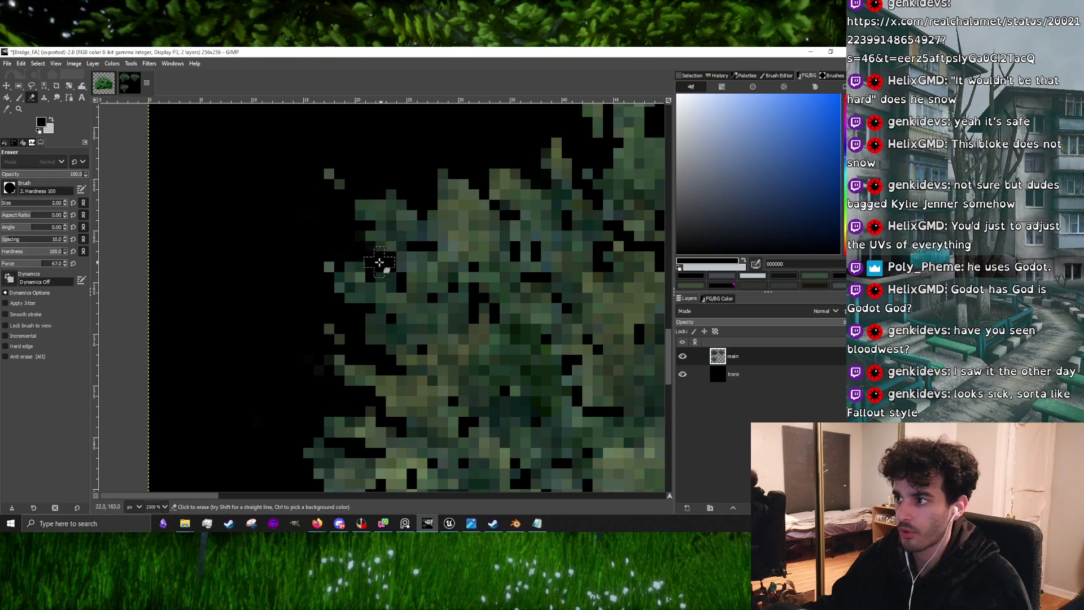
scroll(343, 244, down, 5)
scroll(342, 216, up, 4)
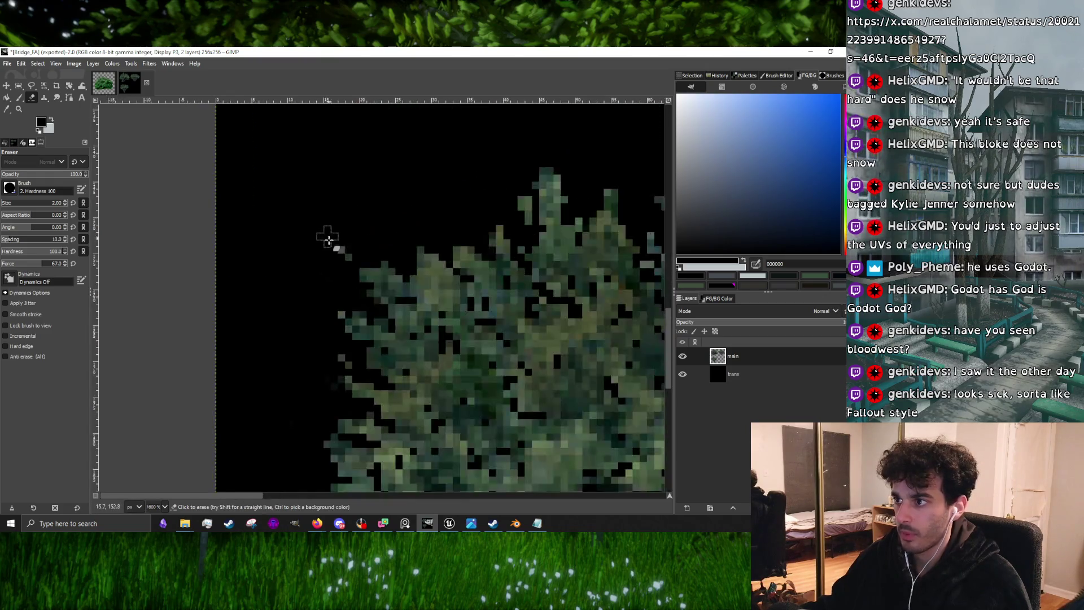
scroll(344, 244, down, 3)
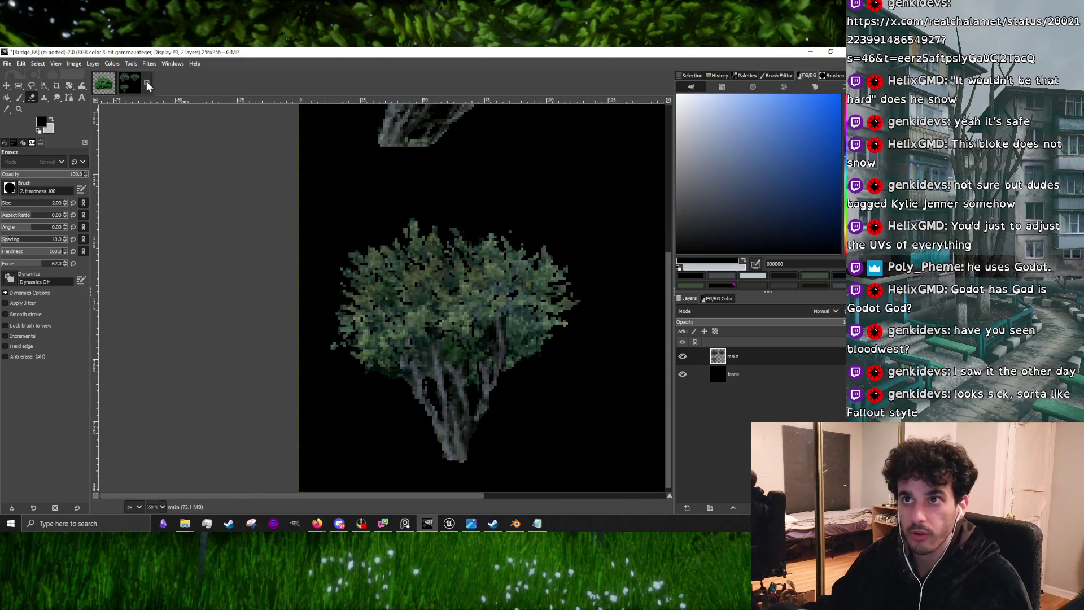
click(78, 64)
click(183, 118)
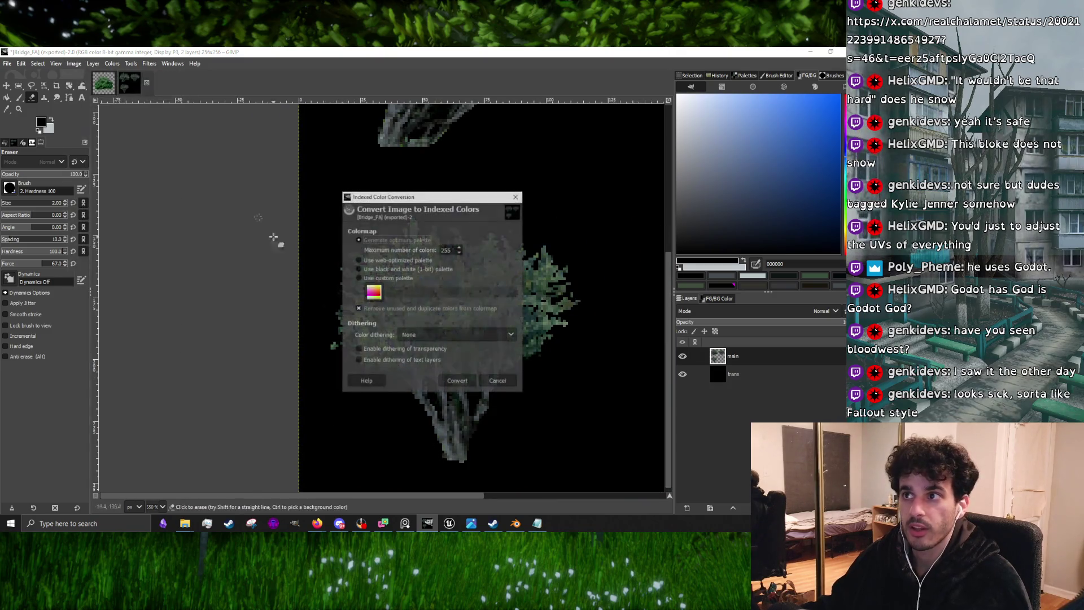
click(452, 382)
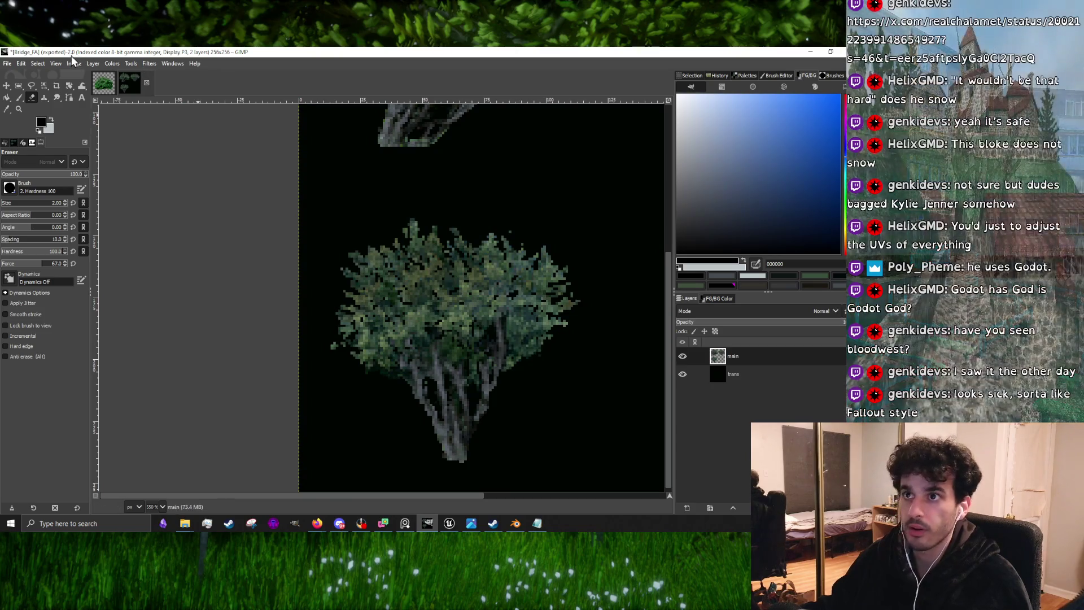
click(74, 63)
click(199, 95)
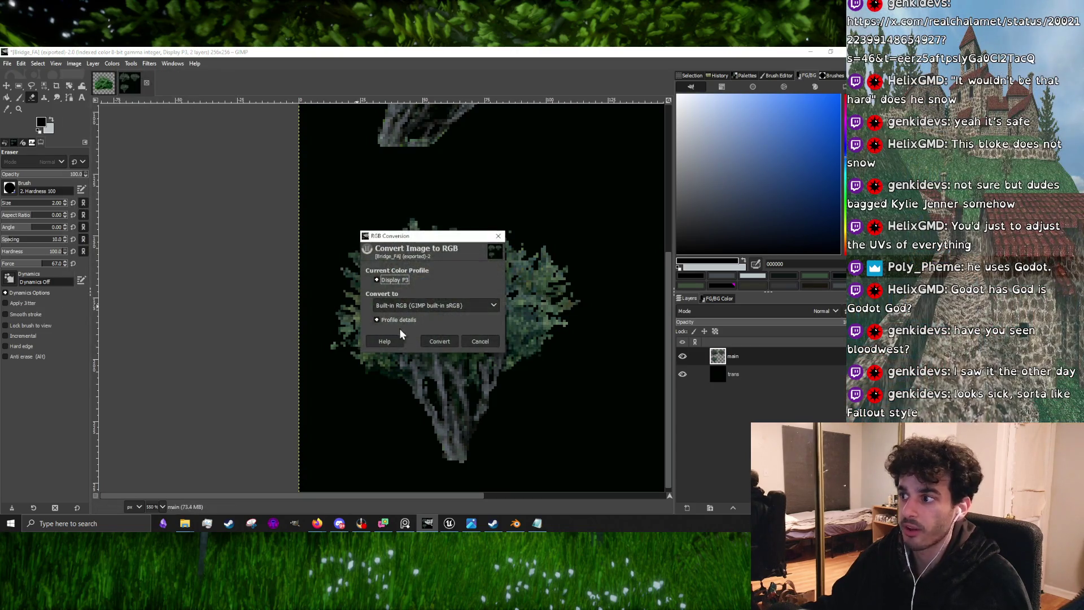
click(439, 344)
Hide the black trans layer and export over Bridge_FA.png in the textures folder
click(682, 374)
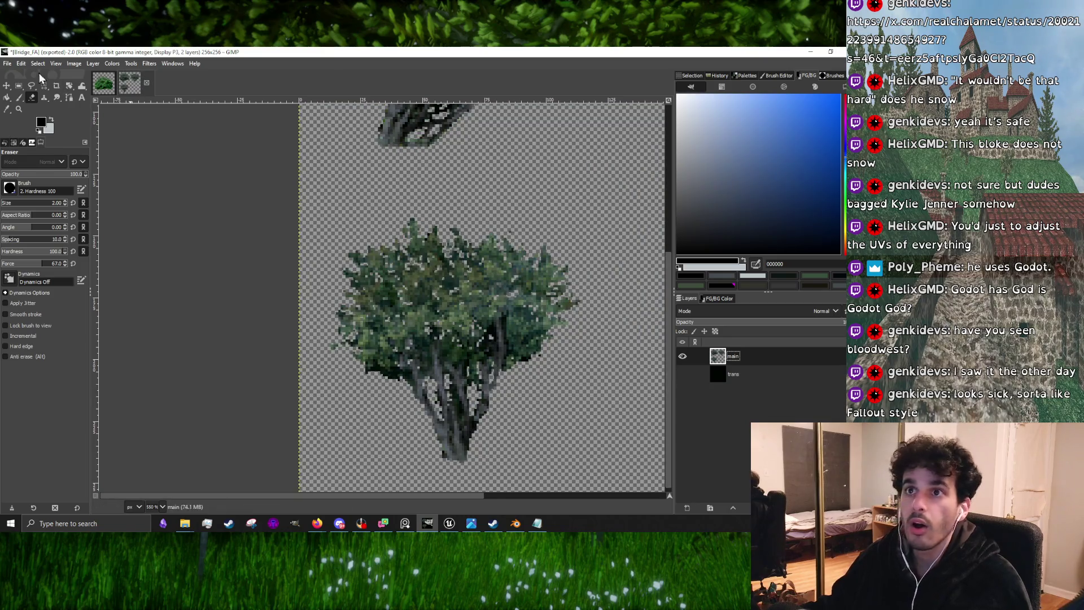
click(7, 63)
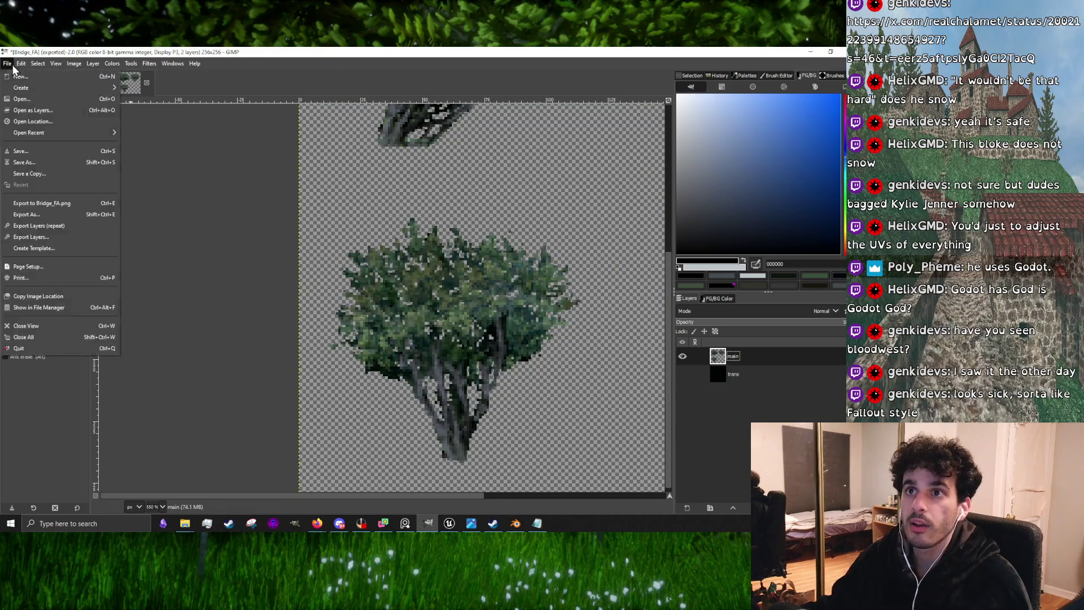
click(31, 227)
click(502, 454)
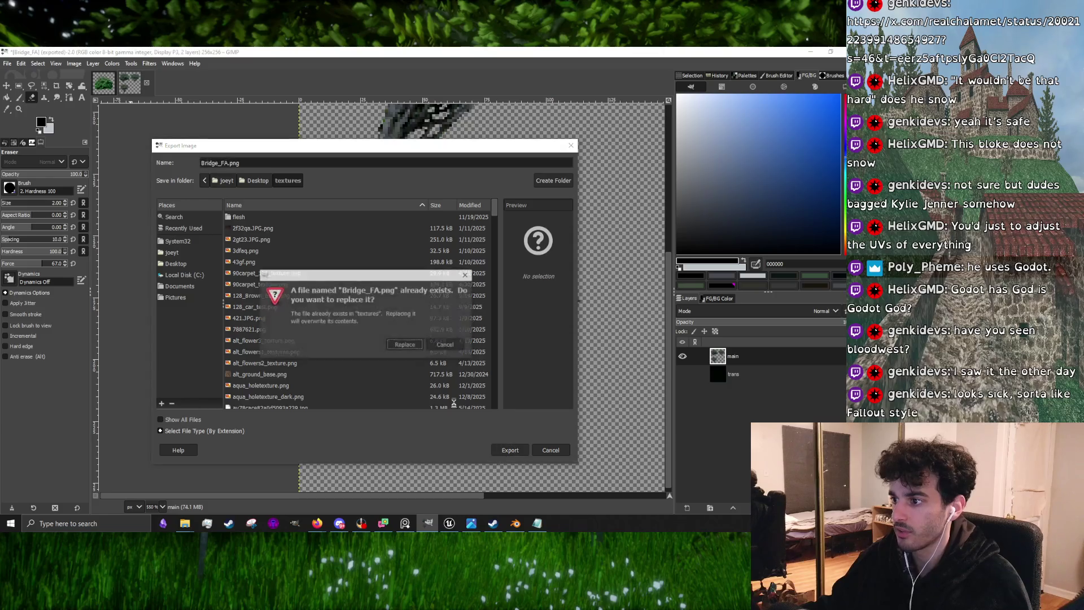
click(407, 347)
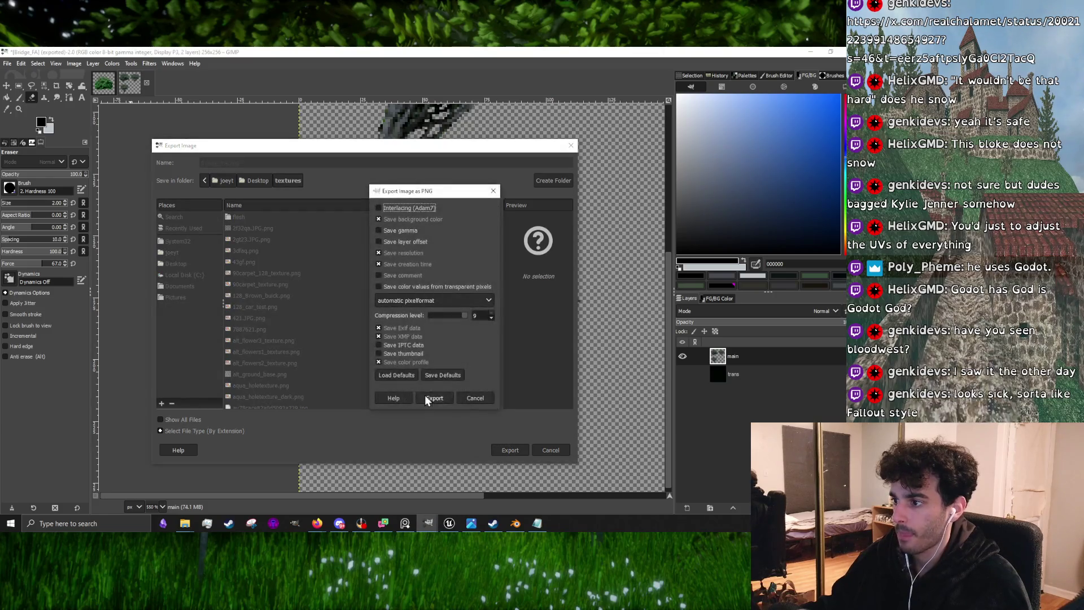
click(455, 398)
click(812, 52)
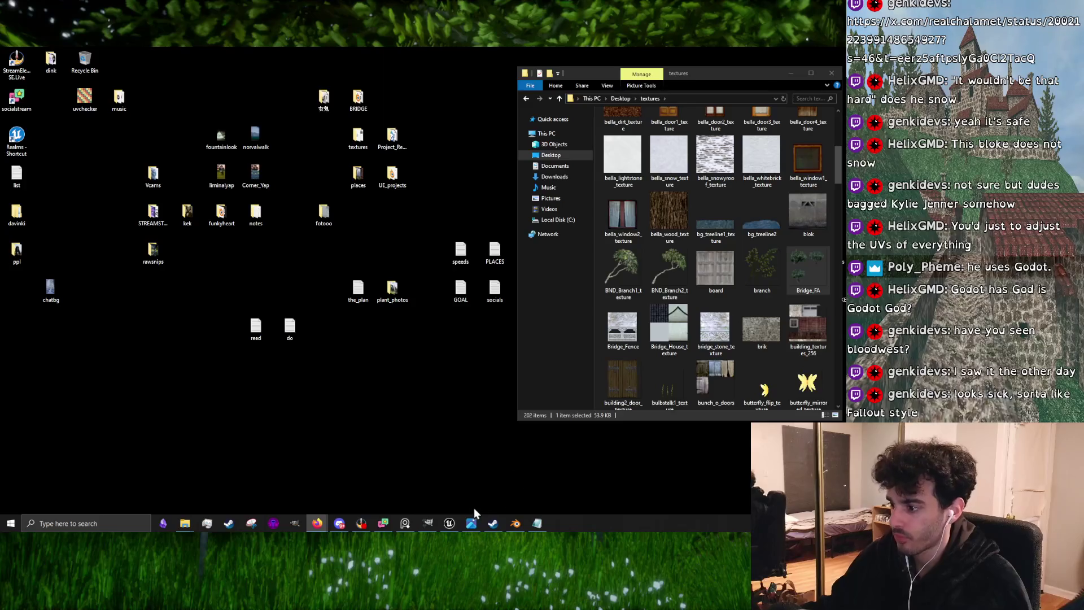
click(450, 523)
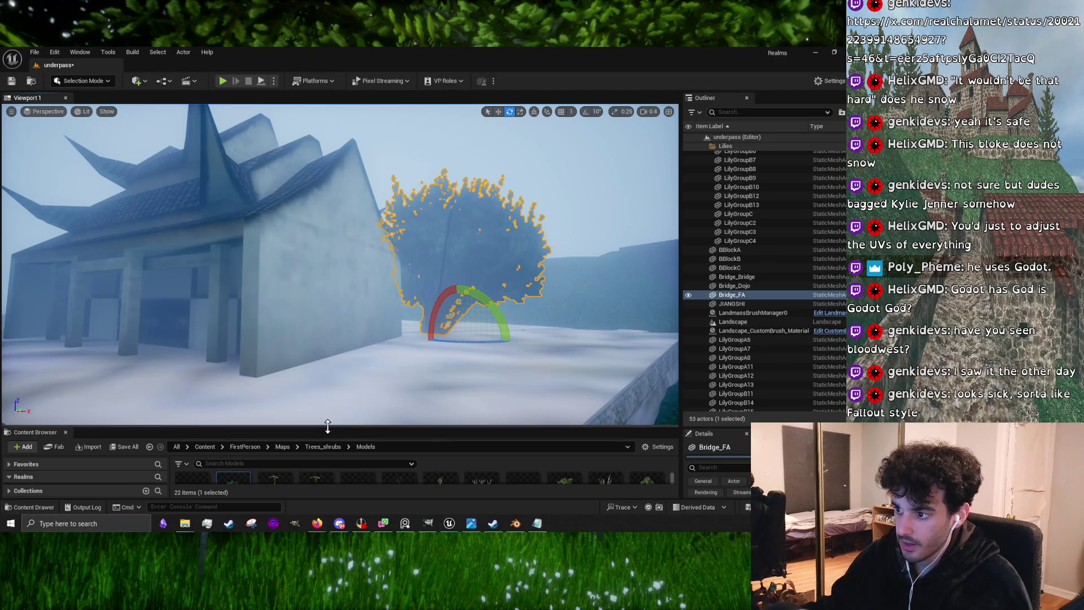
Reimport the Bridge_FA texture from the Trees_shrubs textures in the Content Browser
drag(327, 428, 320, 205)
click(69, 436)
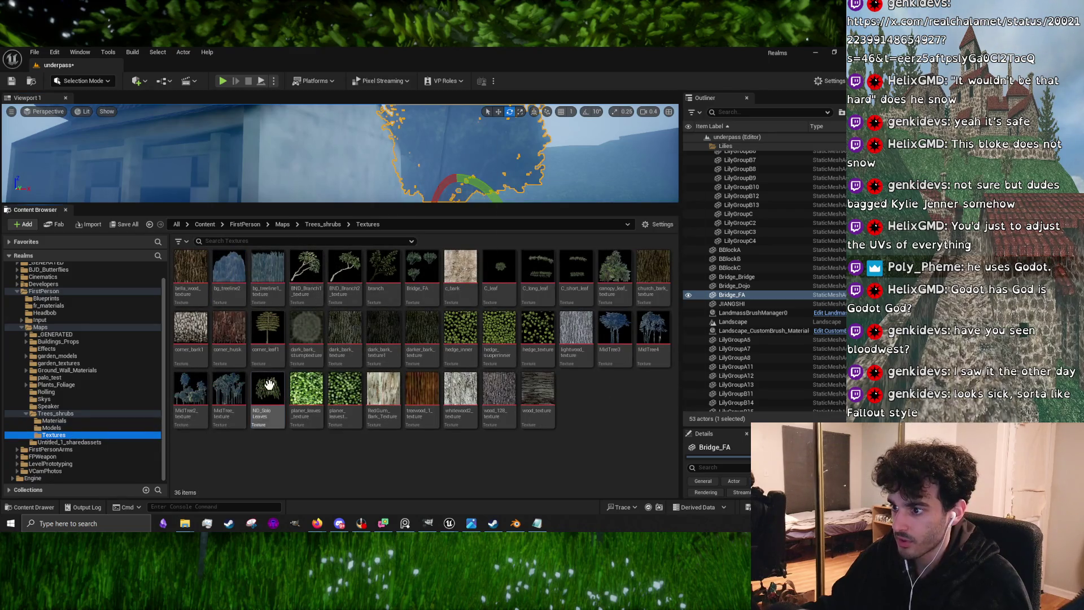
click(610, 281)
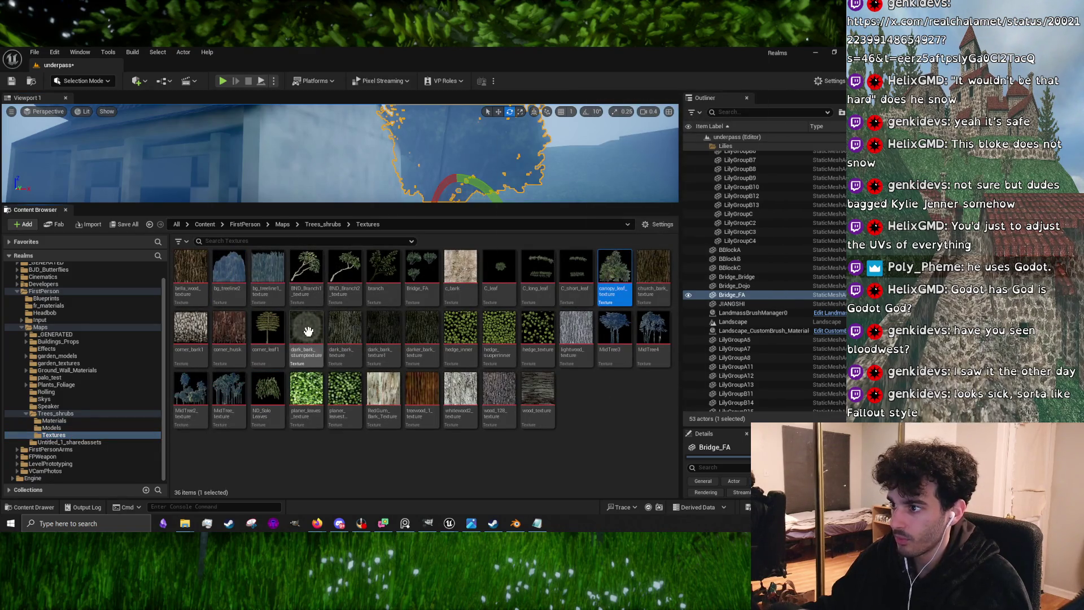
click(422, 270)
right_click(429, 269)
click(469, 272)
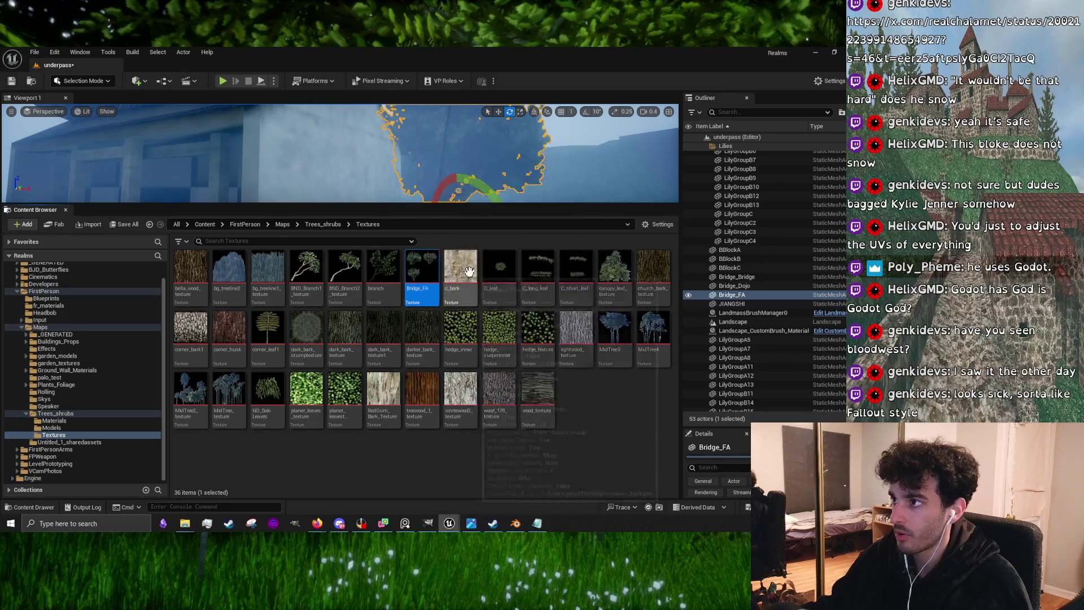
Fly the viewport camera to the bush beside the pagoda and start a play test
drag(500, 210, 500, 444)
mouse_move(339, 271)
mouse_down()
mouse_move(429, 249)
mouse_move(599, 265)
mouse_move(316, 282)
mouse_move(254, 339)
mouse_up()
click(579, 262)
mouse_move(525, 242)
mouse_down()
mouse_move(536, 251)
mouse_move(515, 252)
mouse_move(545, 214)
mouse_move(513, 254)
mouse_up()
click(223, 82)
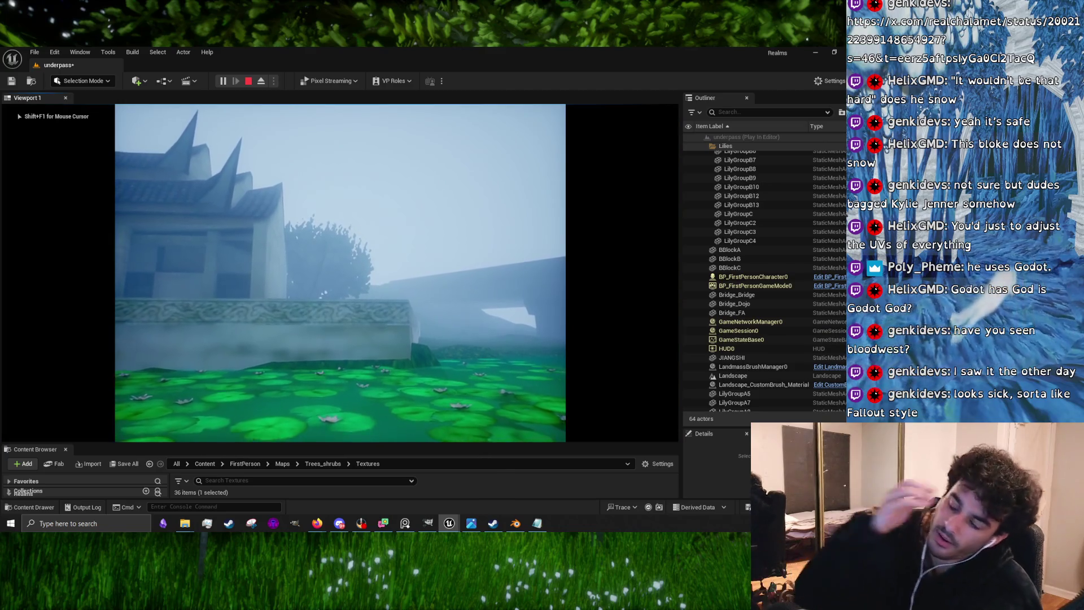
key(w)
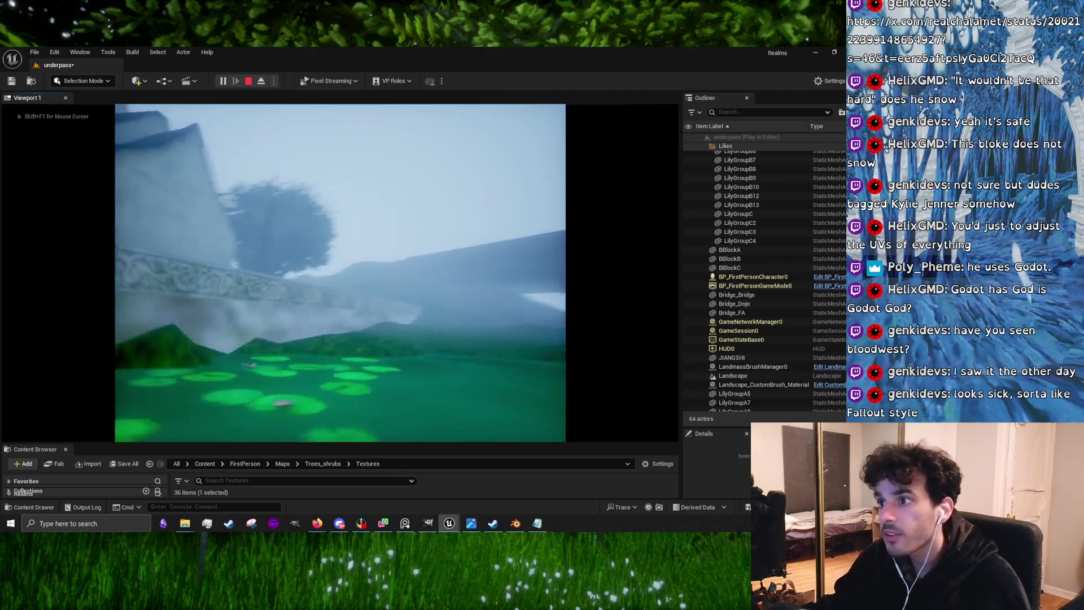
key(space)
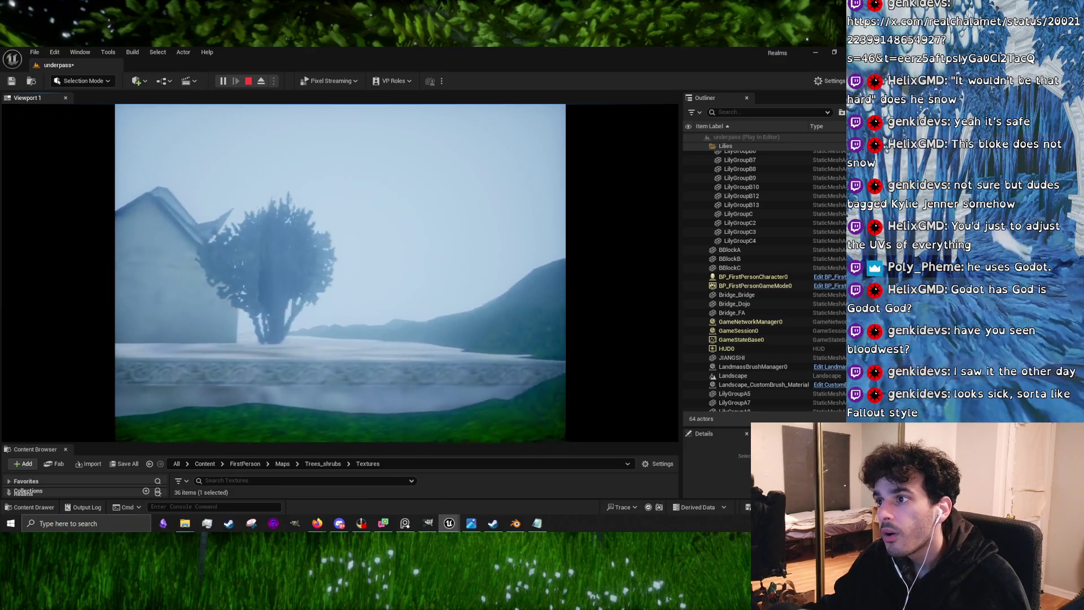
key(w)
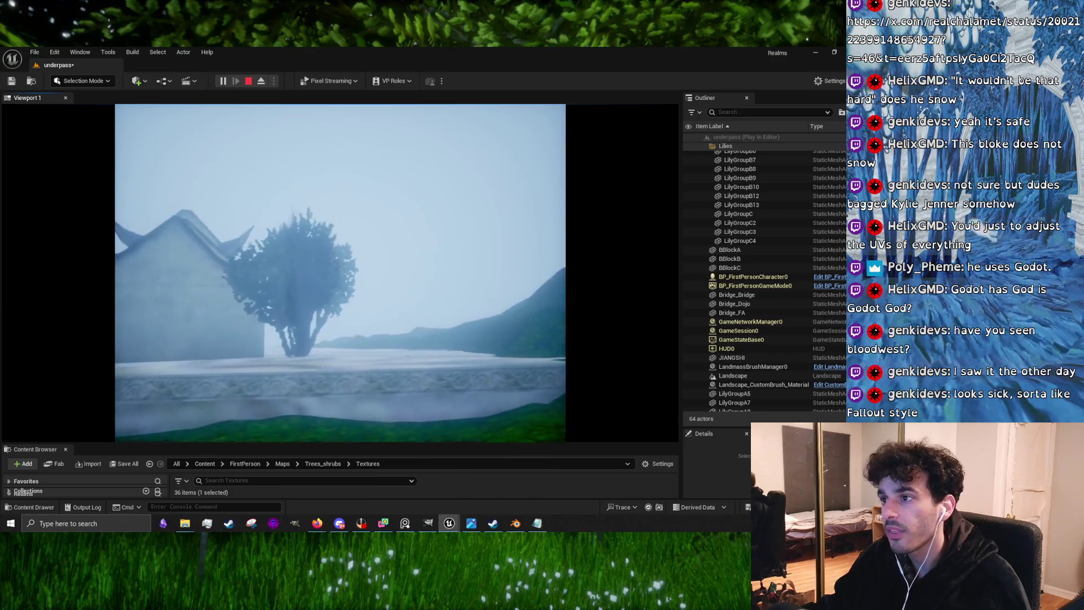
key(Escape)
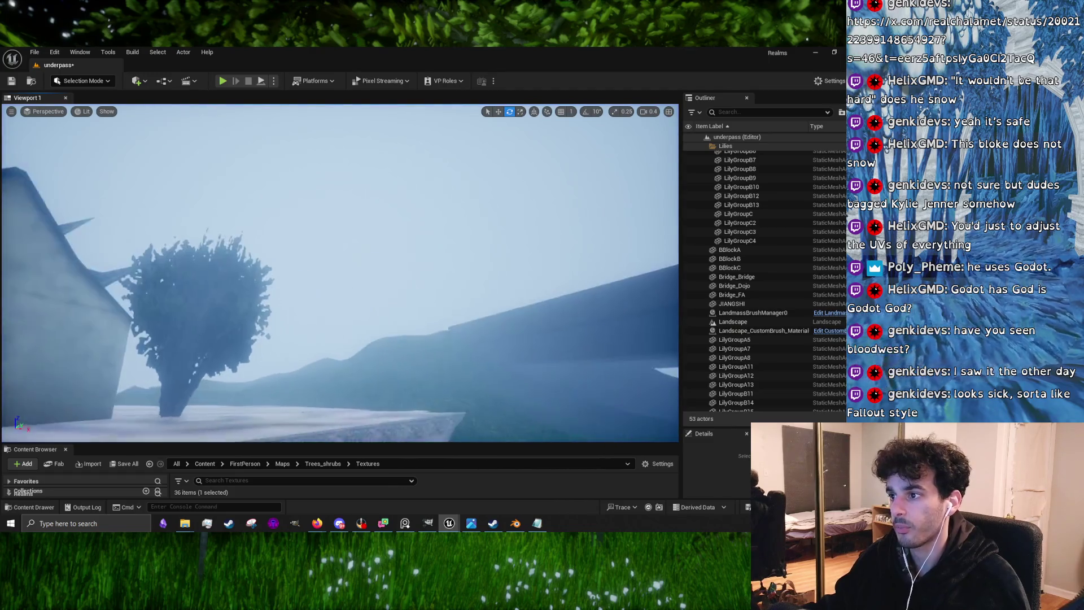
click(98, 82)
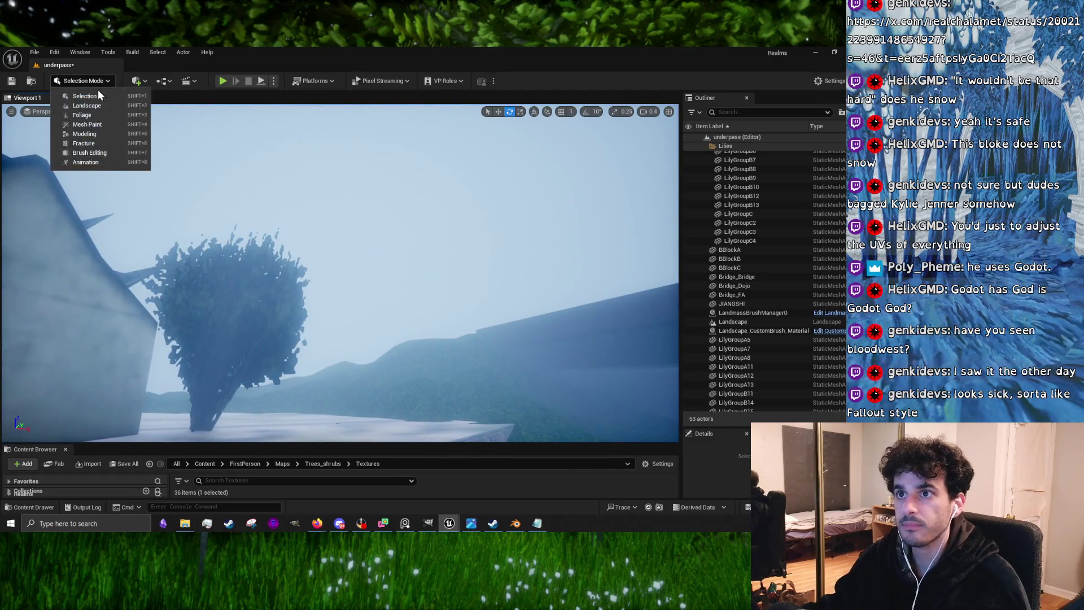
scroll(290, 315, up, 3)
click(290, 315)
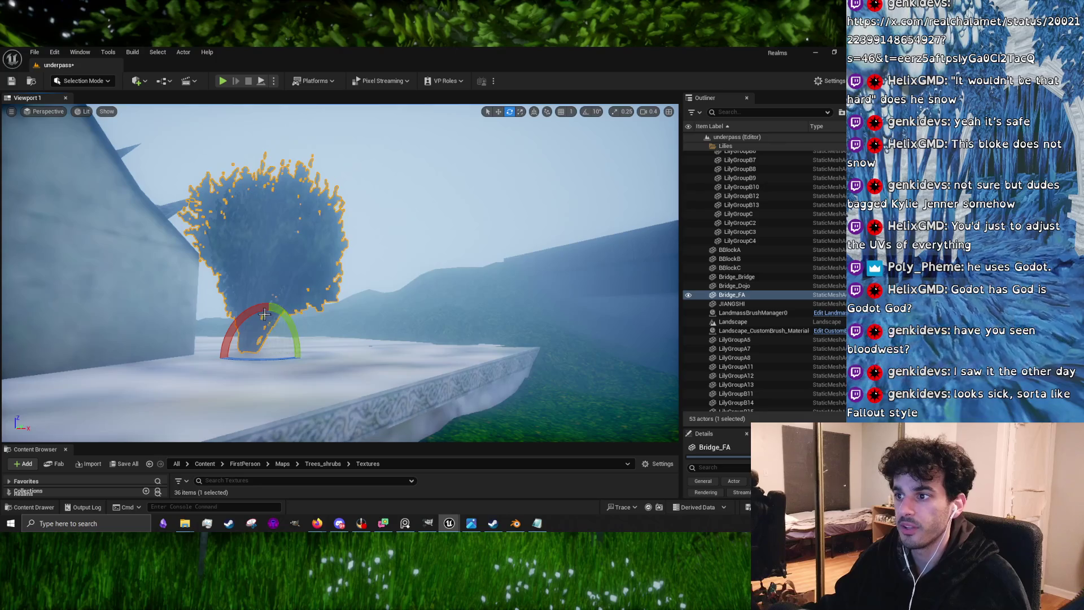
drag(264, 314, 311, 321)
mouse_move(265, 347)
mouse_down()
mouse_move(273, 363)
mouse_move(338, 387)
mouse_move(299, 314)
mouse_up()
key(e)
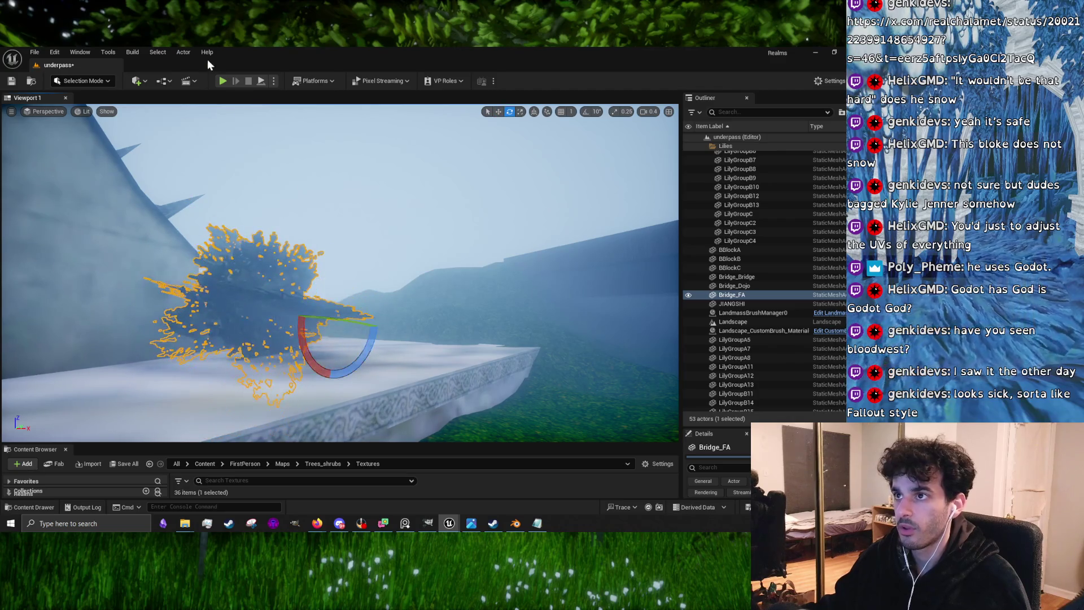
click(225, 81)
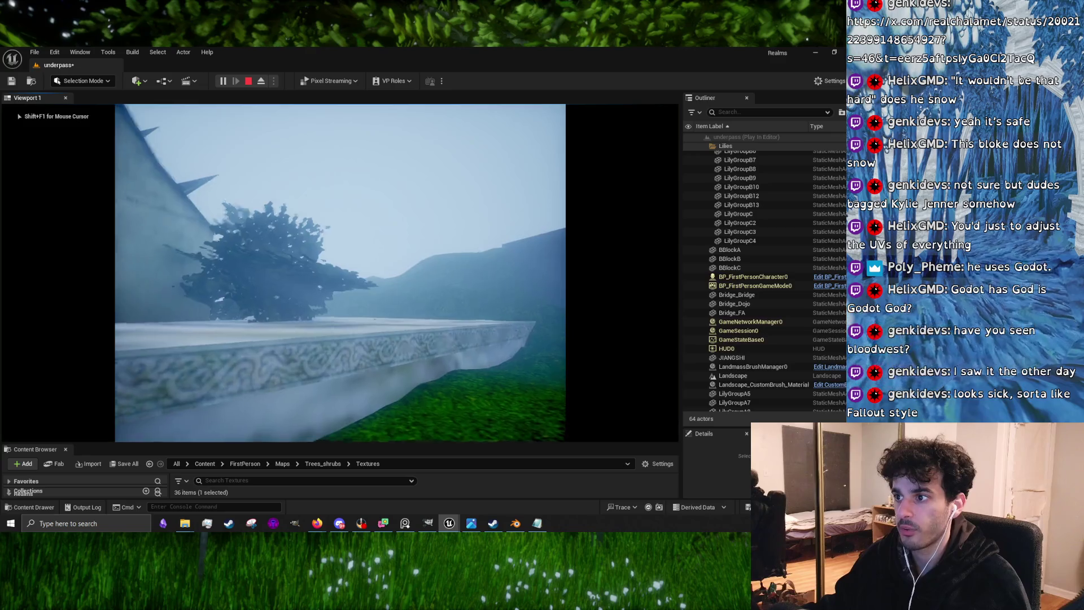
key(w)
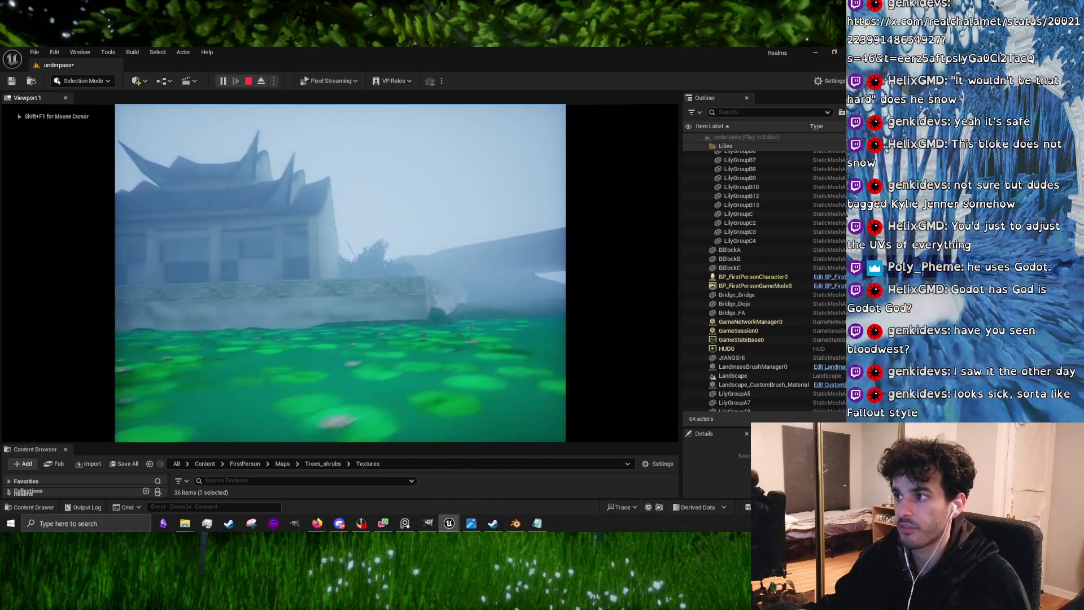
key(Escape)
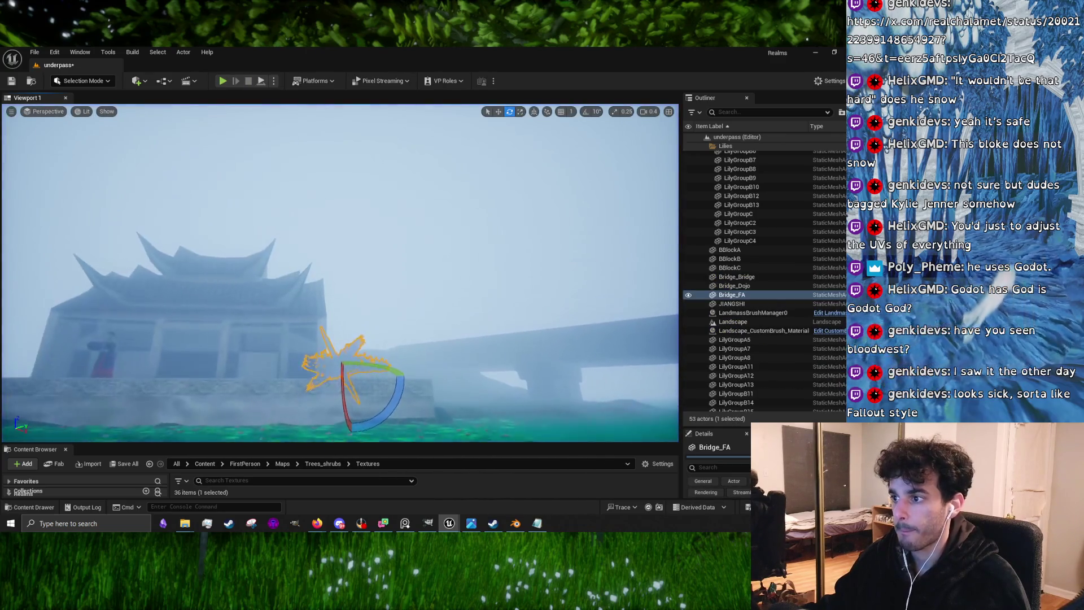
Duplicate the bush as Bridge_FA2 rotated to cross it, and rotate the original about -19°
scroll(364, 310, up, 5)
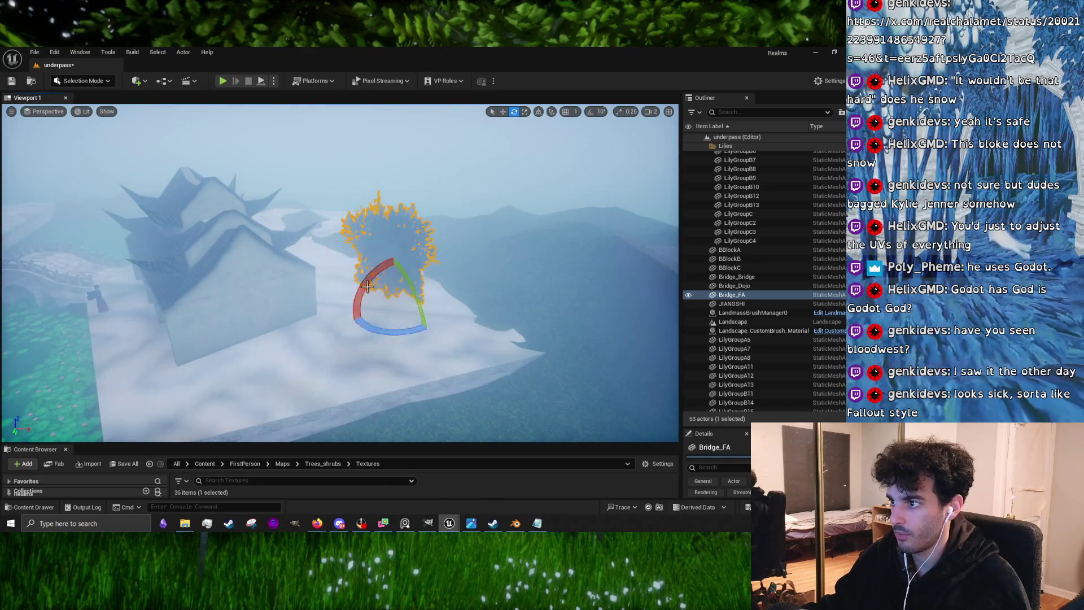
key(w)
scroll(339, 271, up, 5)
drag(338, 271, 395, 248)
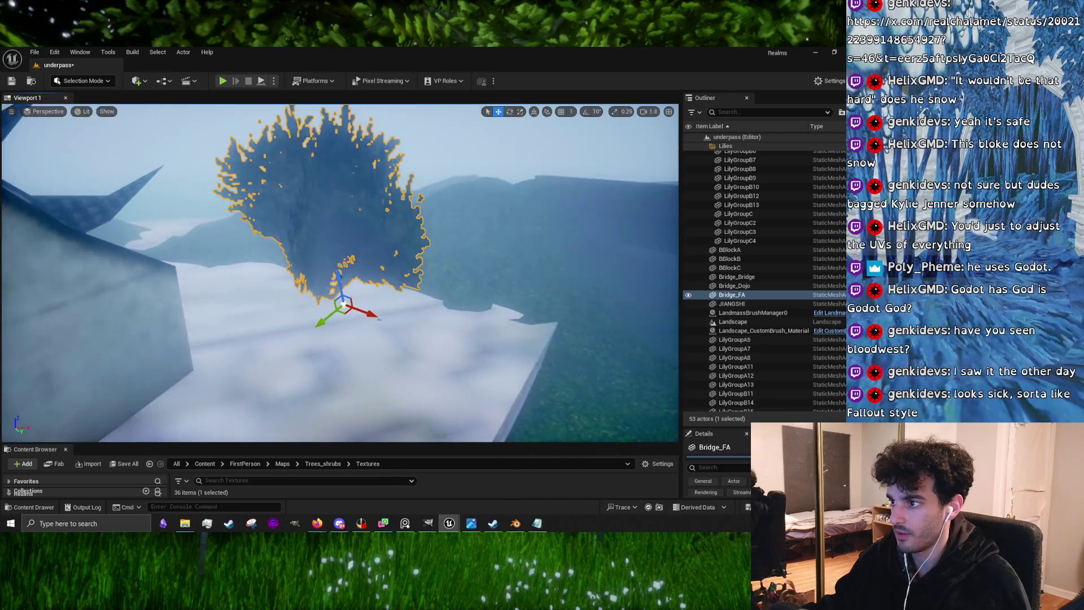
mouse_move(330, 317)
mouse_down()
mouse_move(246, 382)
mouse_move(279, 362)
mouse_up()
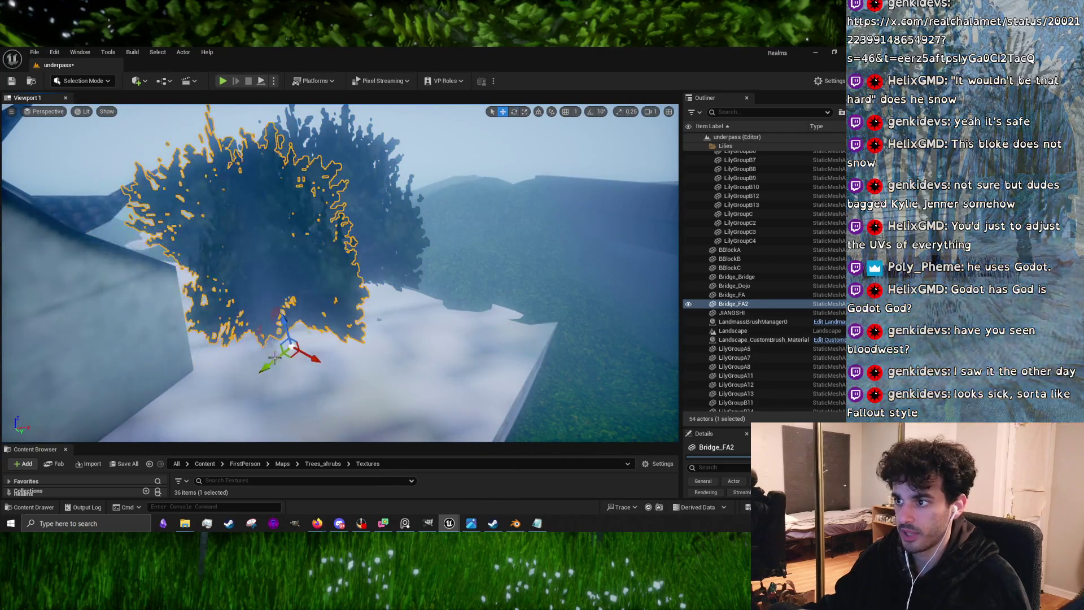
key(e)
mouse_move(336, 339)
mouse_down()
mouse_move(333, 361)
mouse_move(316, 305)
mouse_up()
click(315, 302)
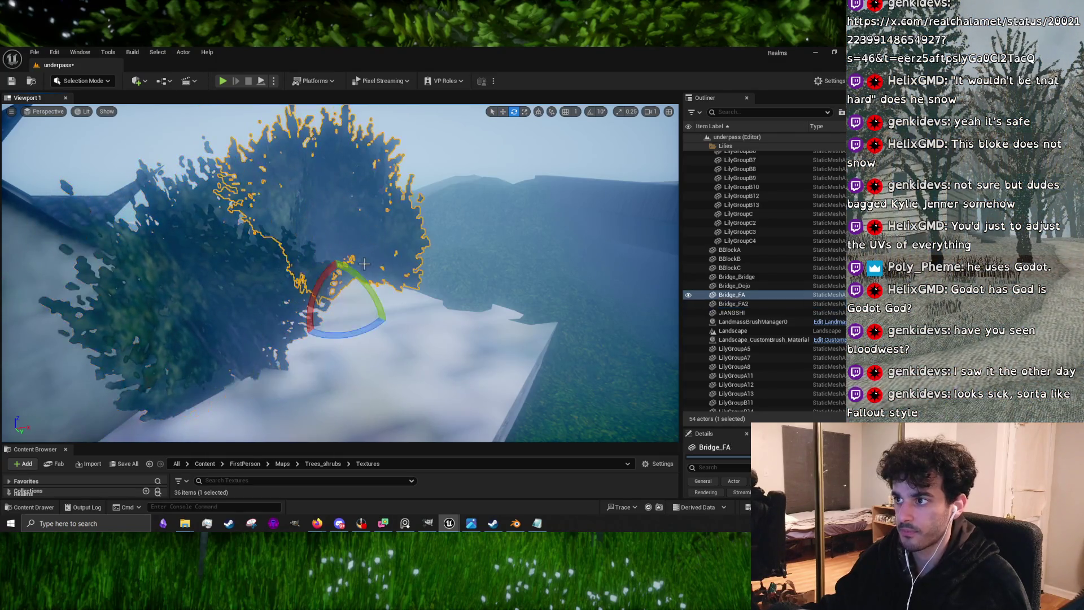
key(w)
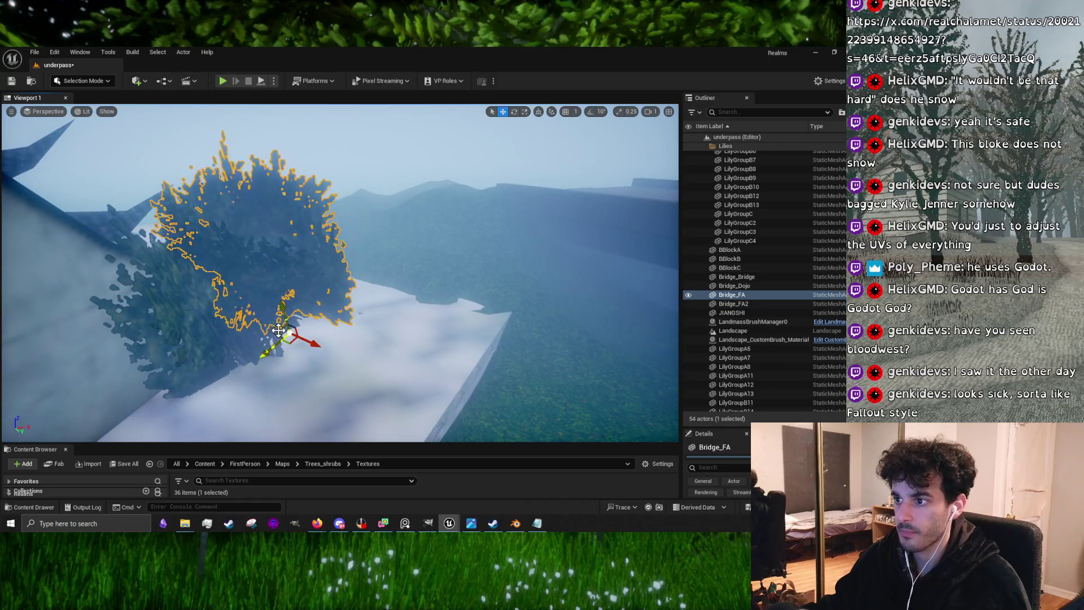
mouse_move(268, 327)
mouse_down()
mouse_move(285, 313)
mouse_move(328, 355)
mouse_up()
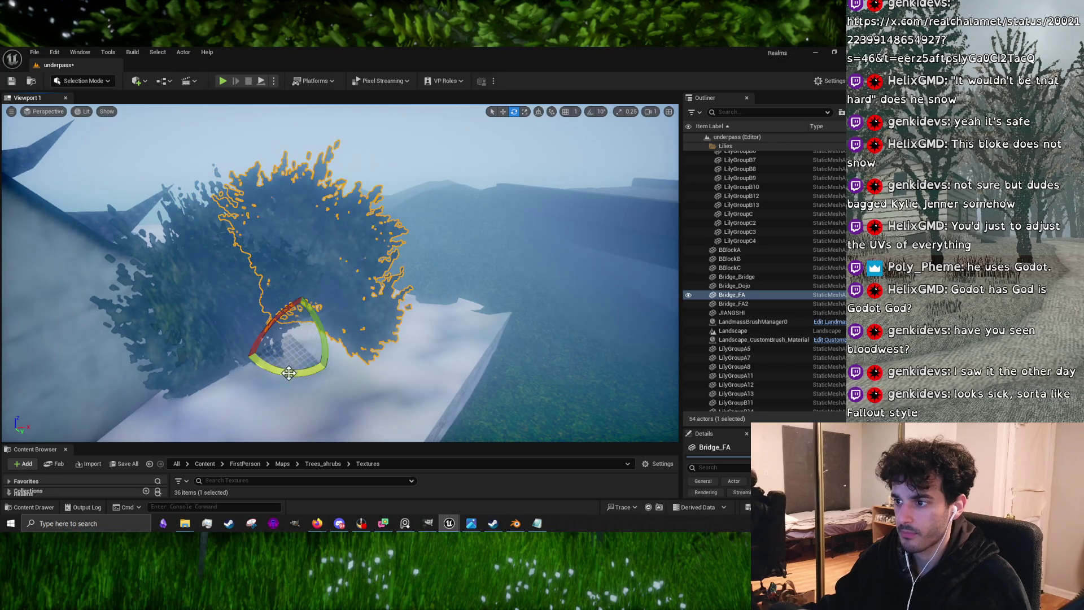
Alt-drag a third copy, Bridge_FA3, lower onto the snowy platform and start a play test
key(w)
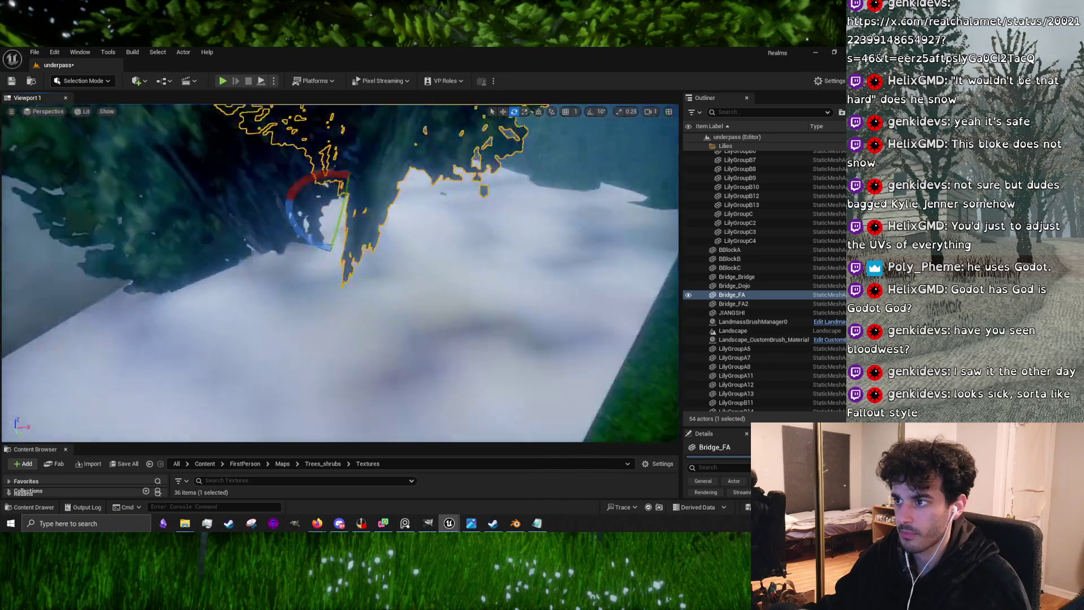
scroll(380, 338, down, 5)
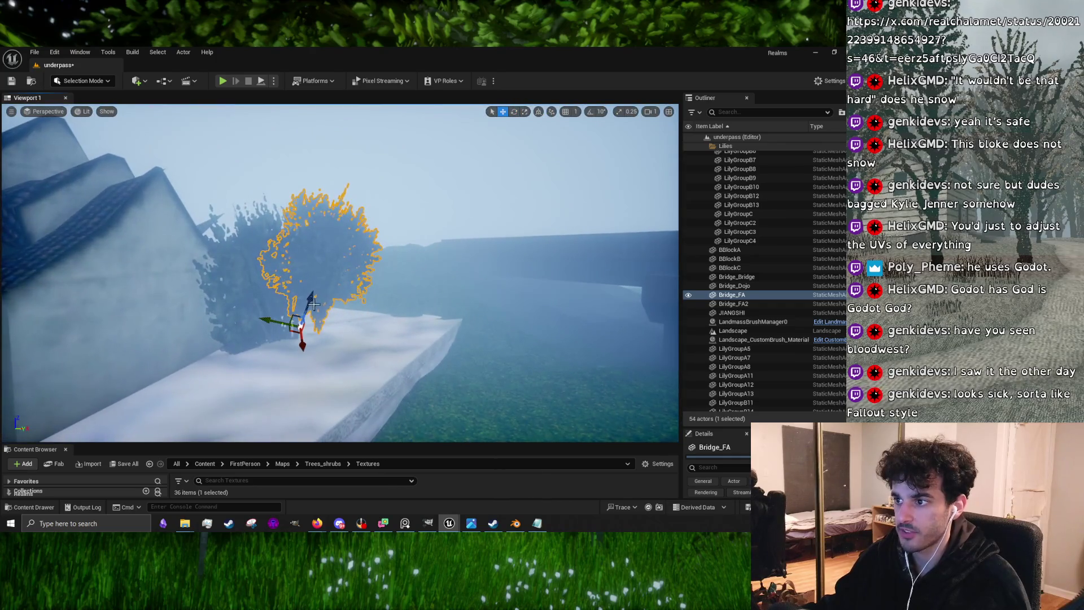
mouse_move(280, 334)
alt+mouse_down()
mouse_move(314, 337)
mouse_move(282, 314)
mouse_move(296, 310)
alt+mouse_up()
scroll(296, 310, up, 6)
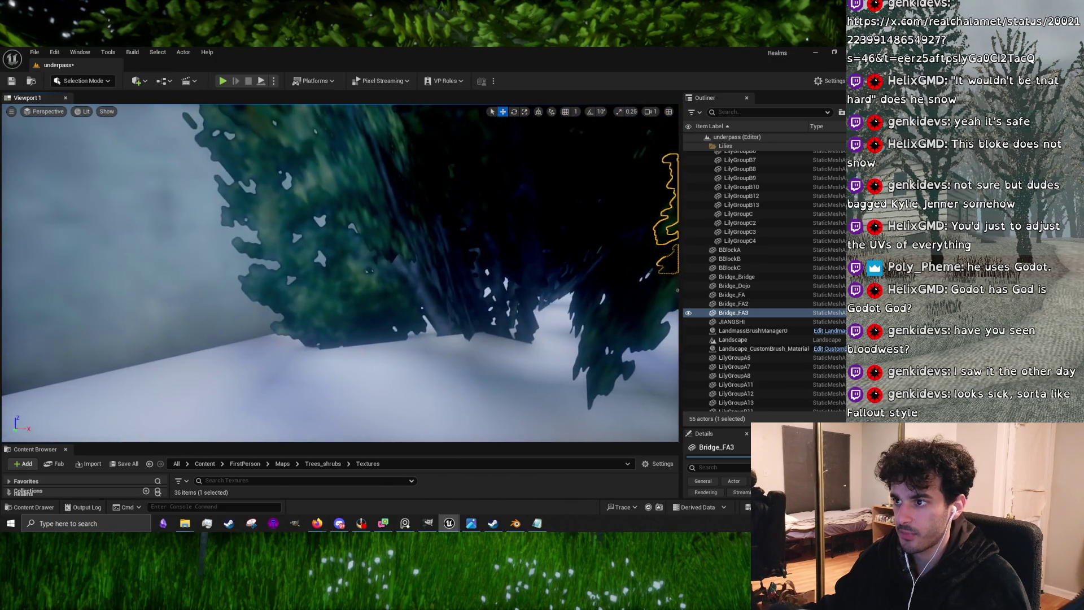
scroll(334, 315, down, 6)
drag(399, 336, 365, 366)
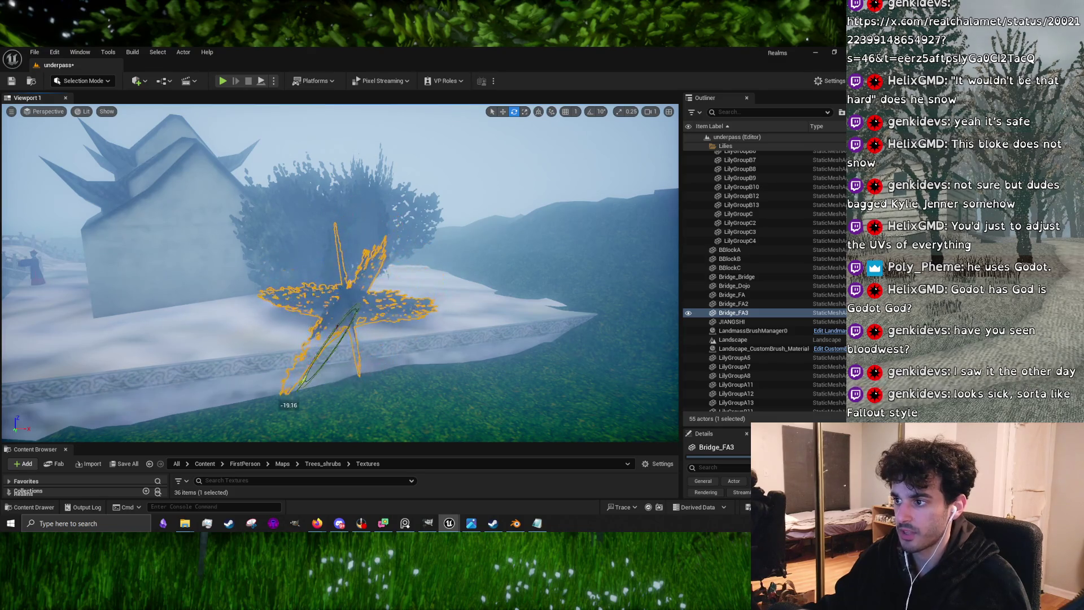
key(w)
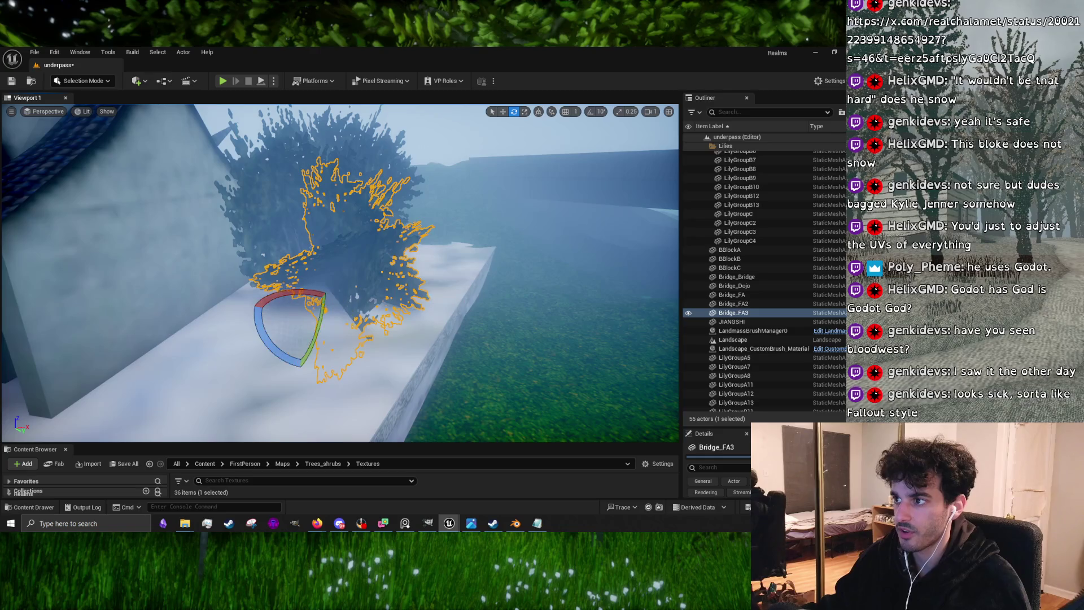
click(431, 297)
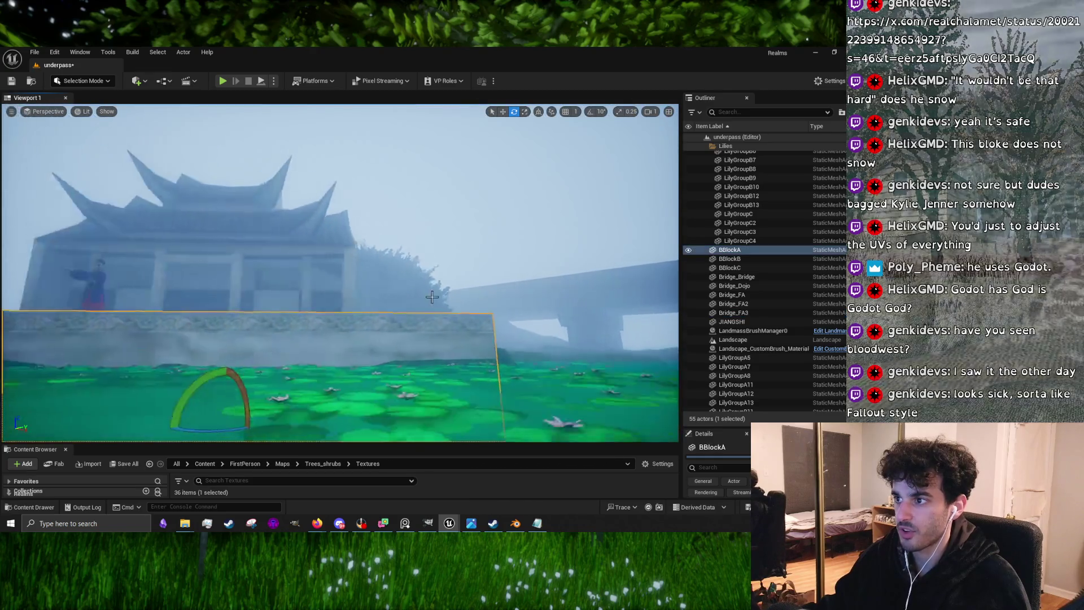
drag(432, 296, 432, 266)
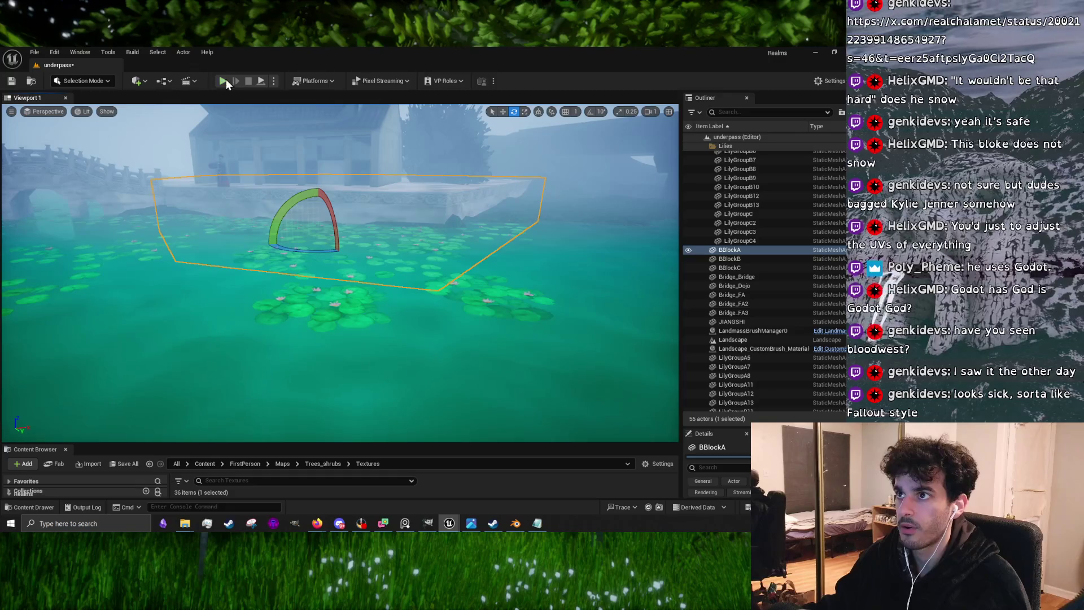
click(224, 81)
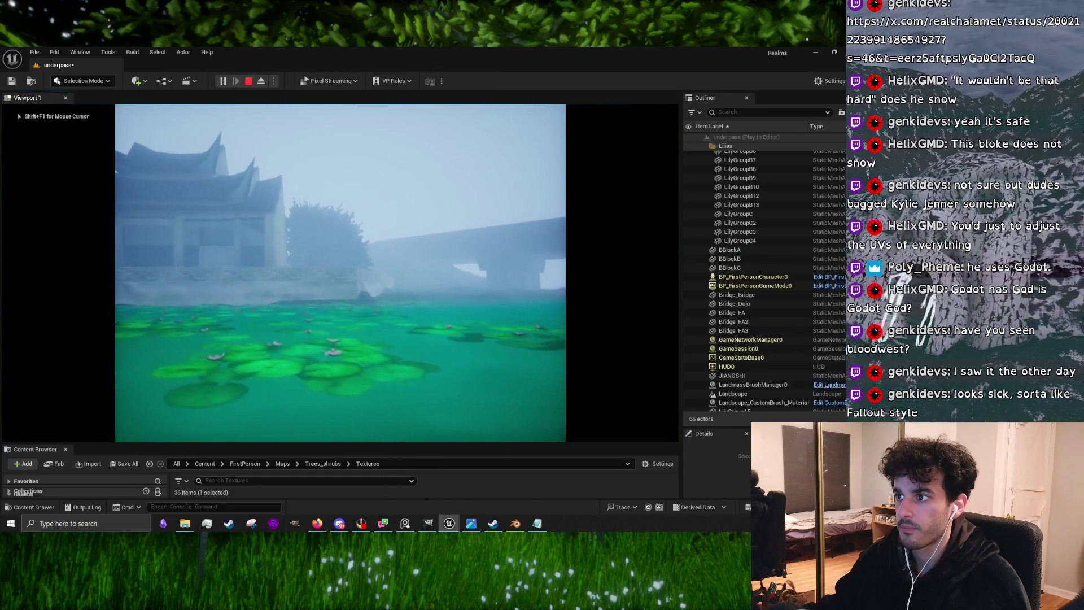
Walk past the bush, stone platform and pagoda toward the bridge, then stop play with Esc
key(w)
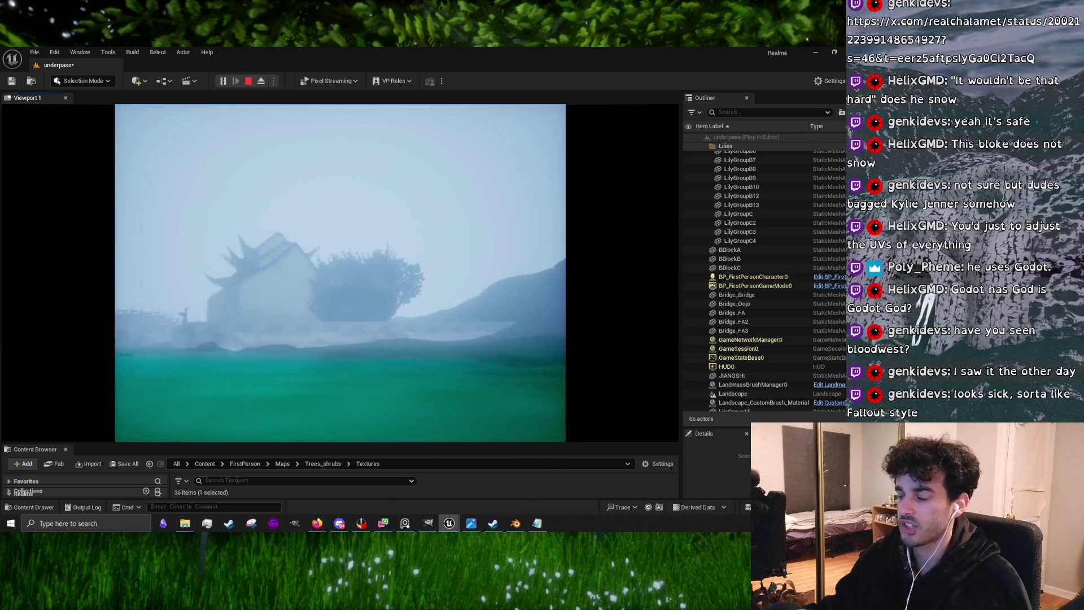
key(w)
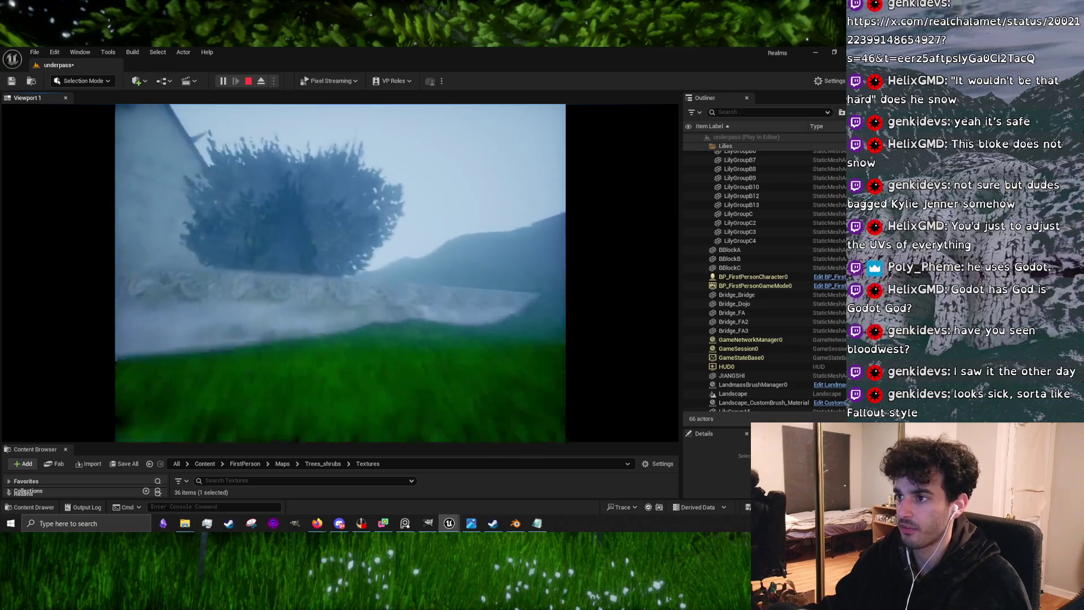
key(w)
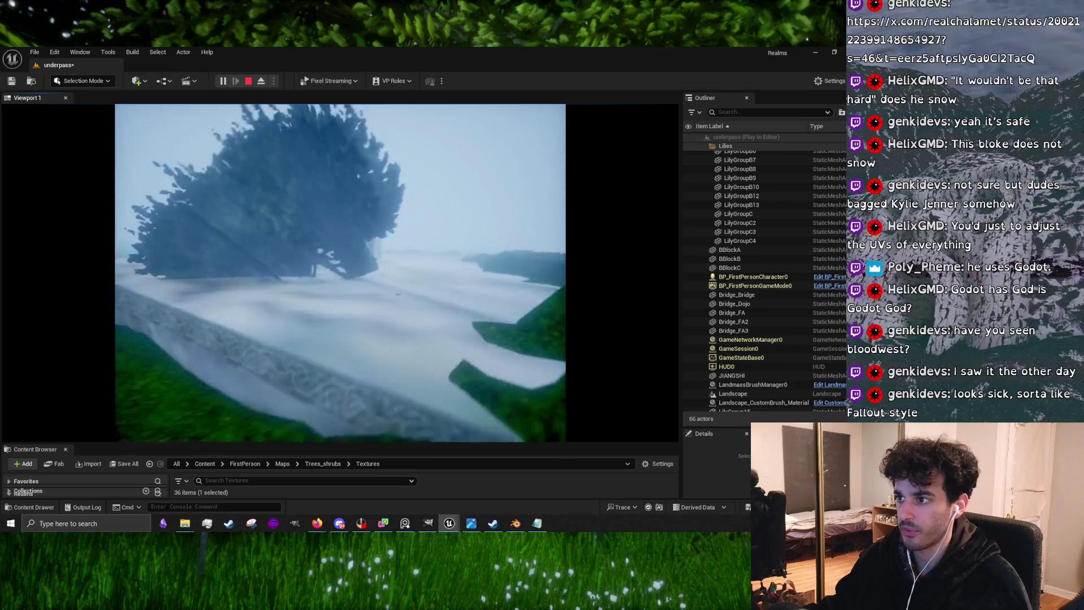
key(w)
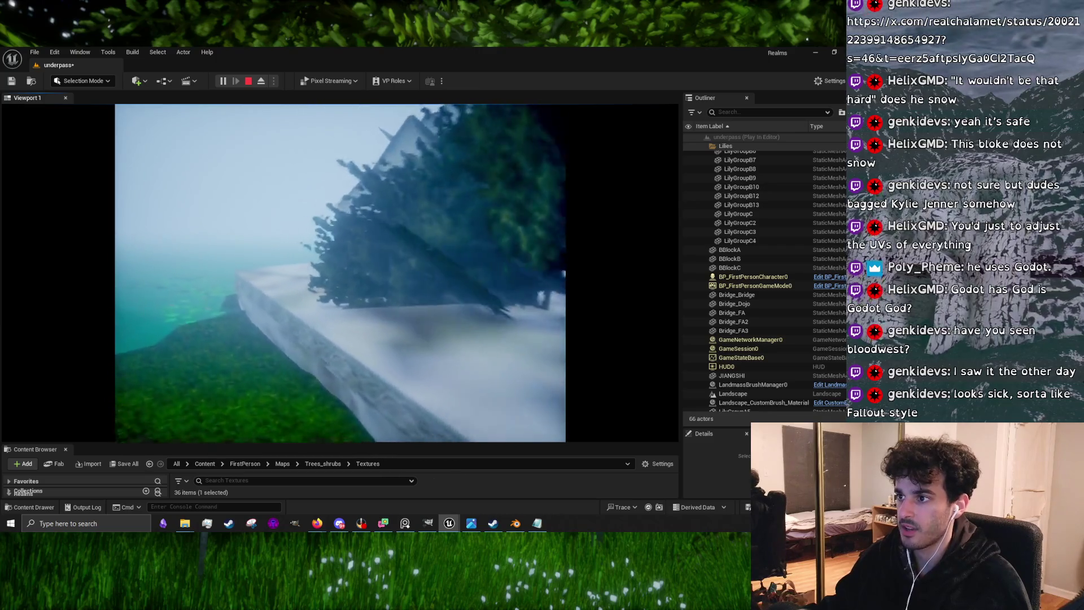
key(w)
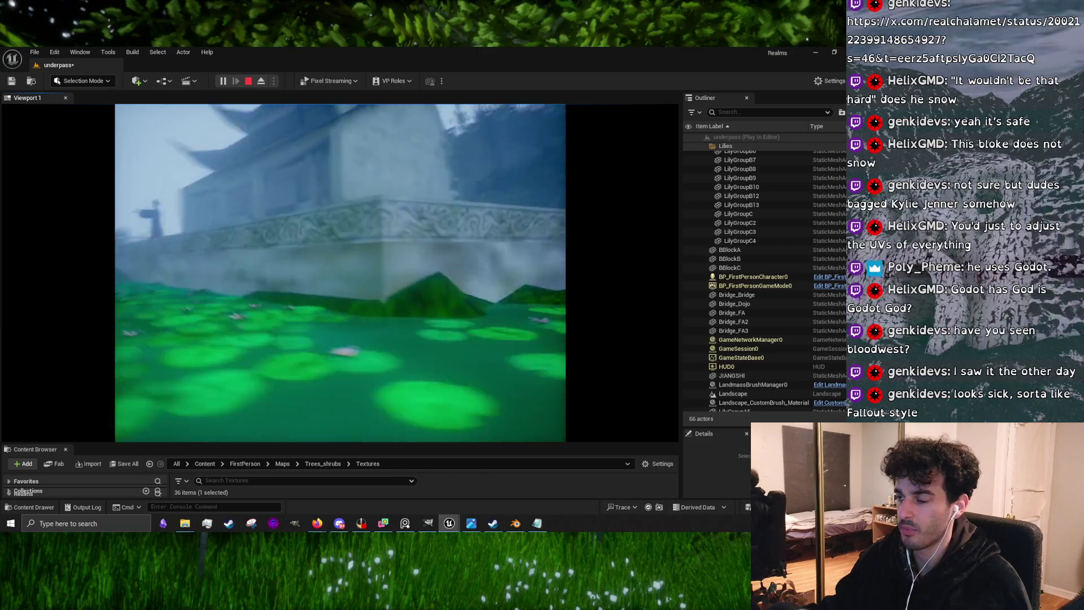
key(w)
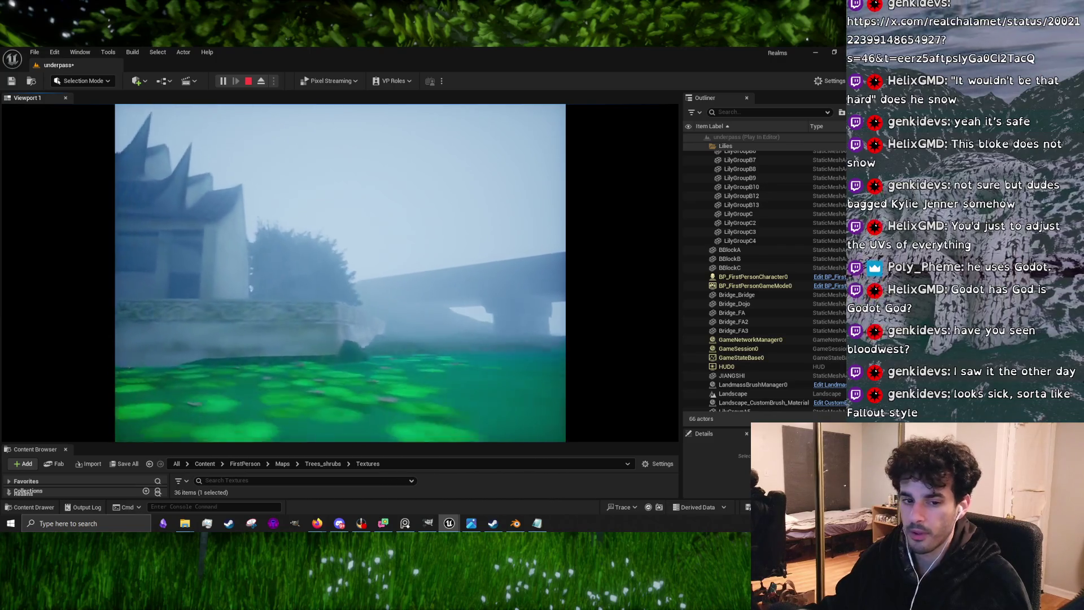
key(w)
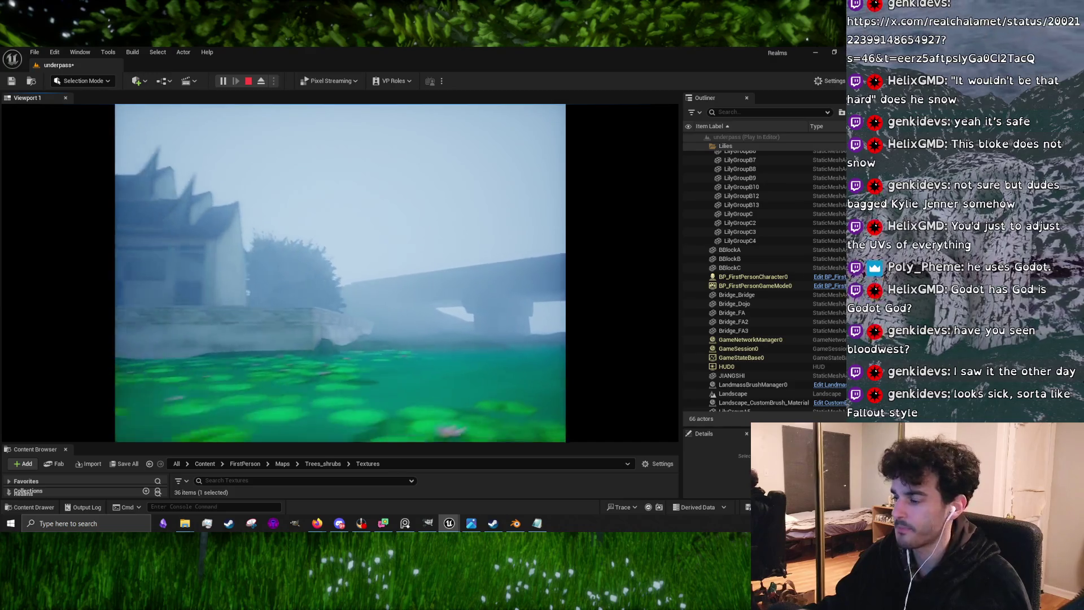
key(Escape)
Fly the editor camera around the pagoda and lily pond toward the platform bush
key(w)
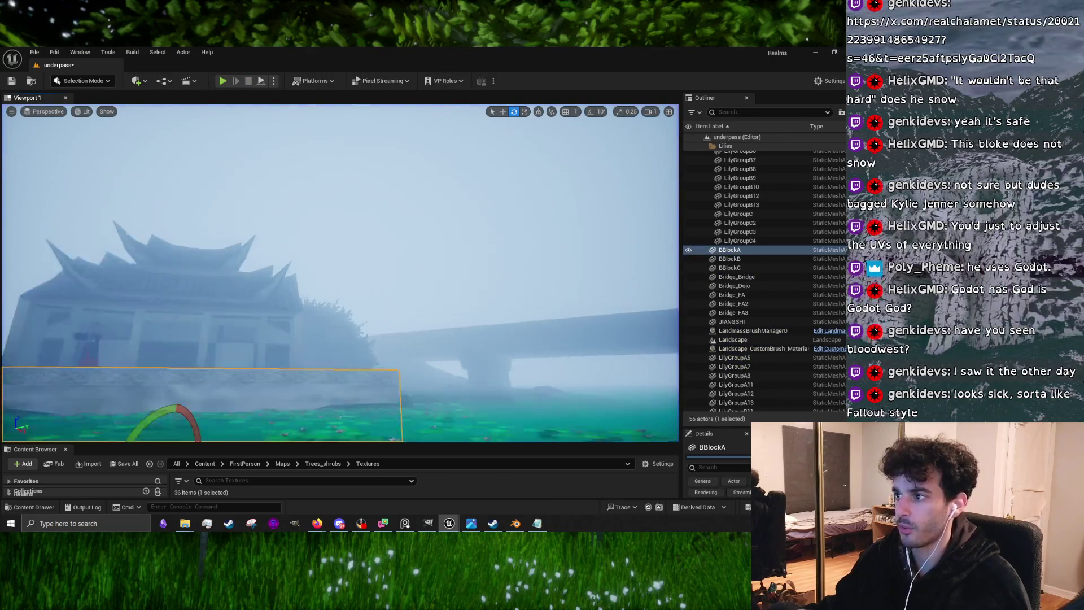
key(a)
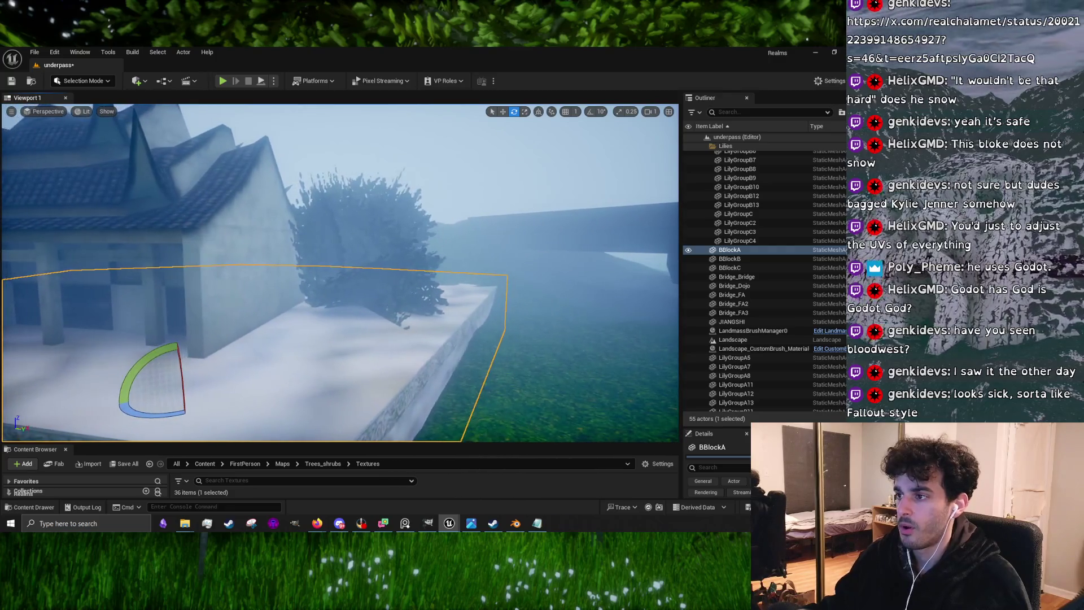
key(w)
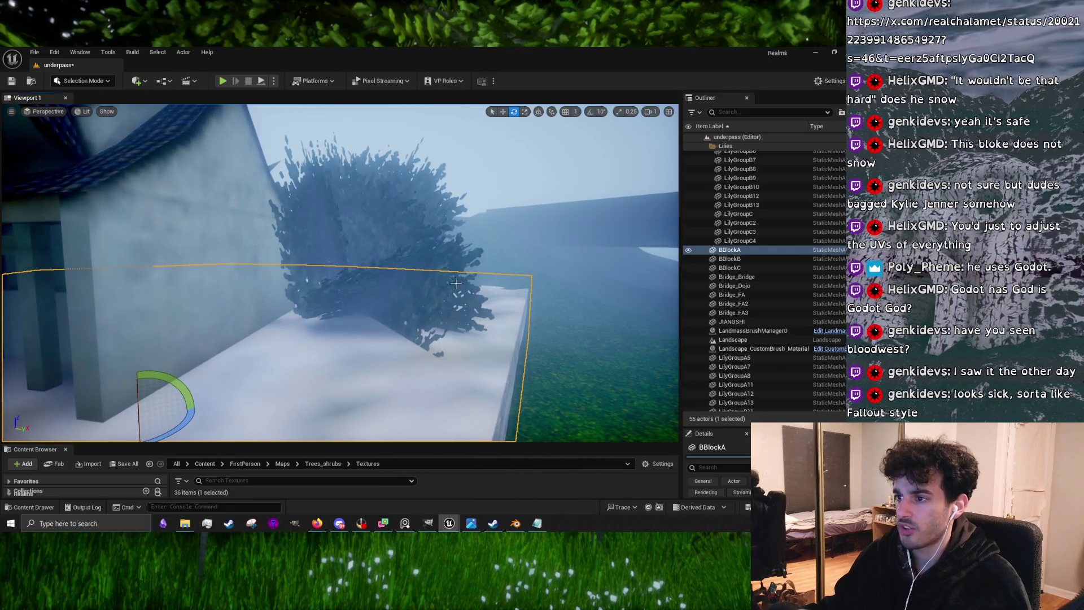
key(s)
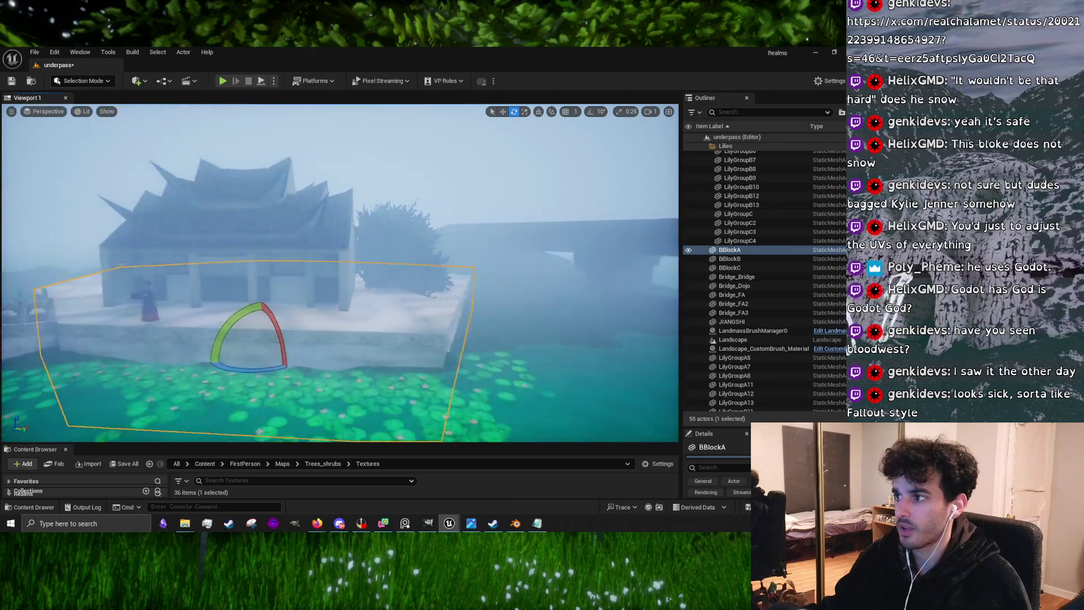
key(w)
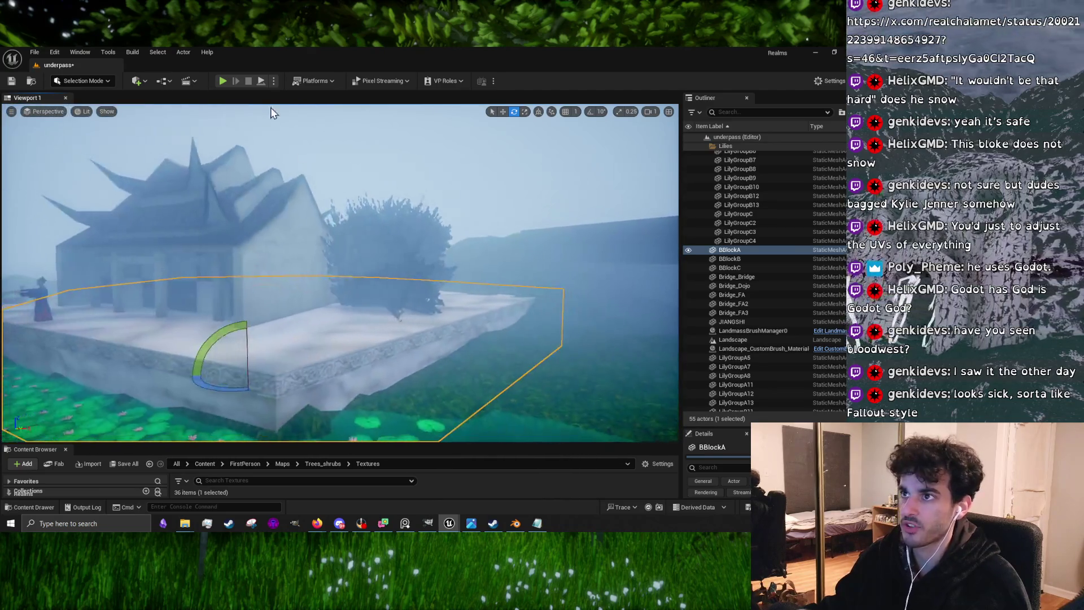
Play-test again, walking past the lily pads up to the pagoda wall and bridge, then exit
click(221, 84)
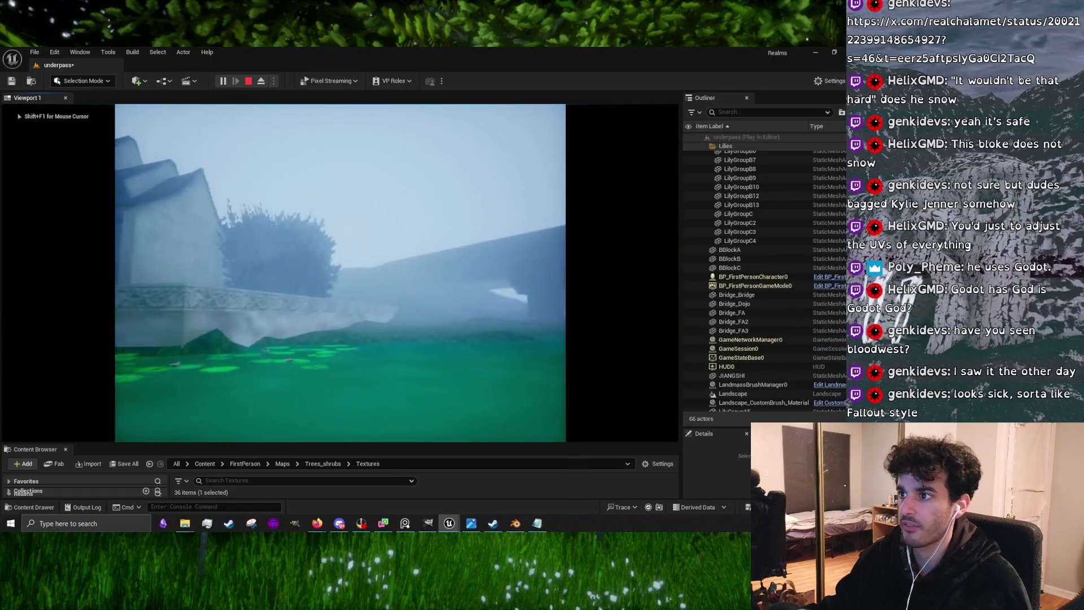
key(s)
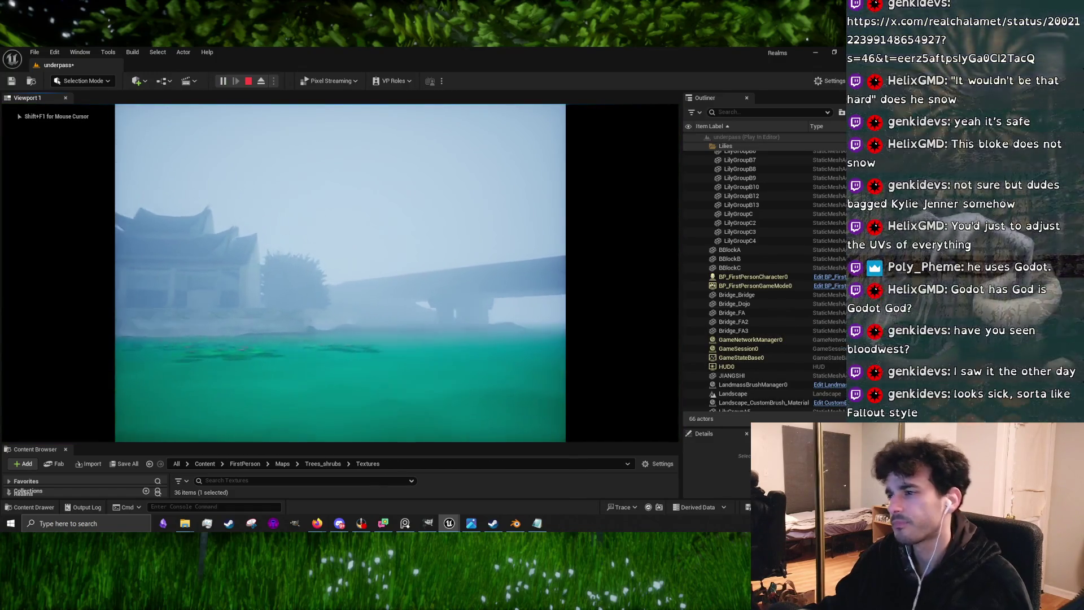
key(w)
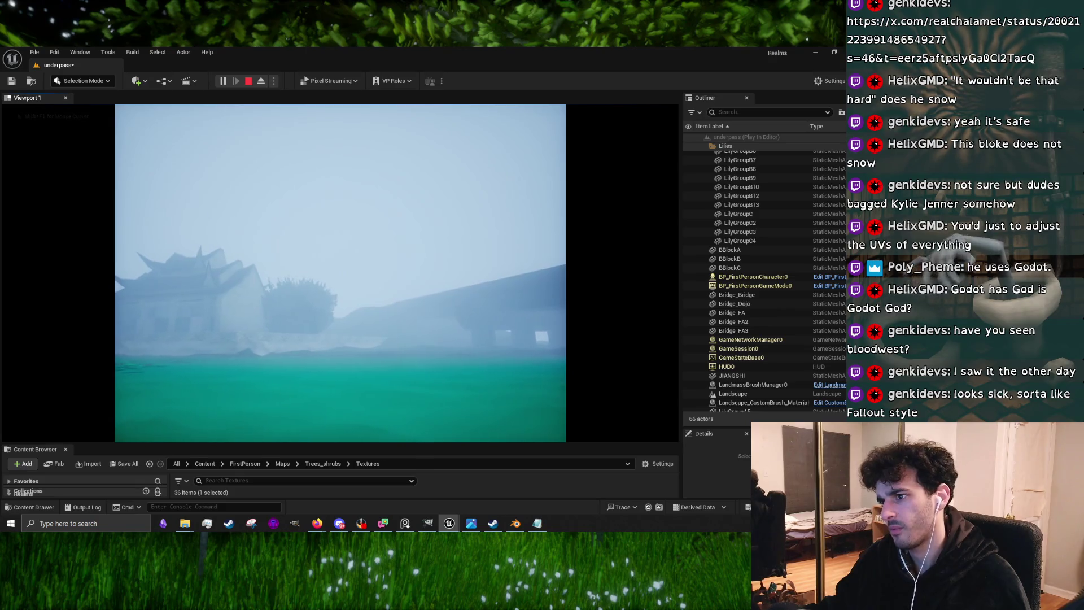
key(s)
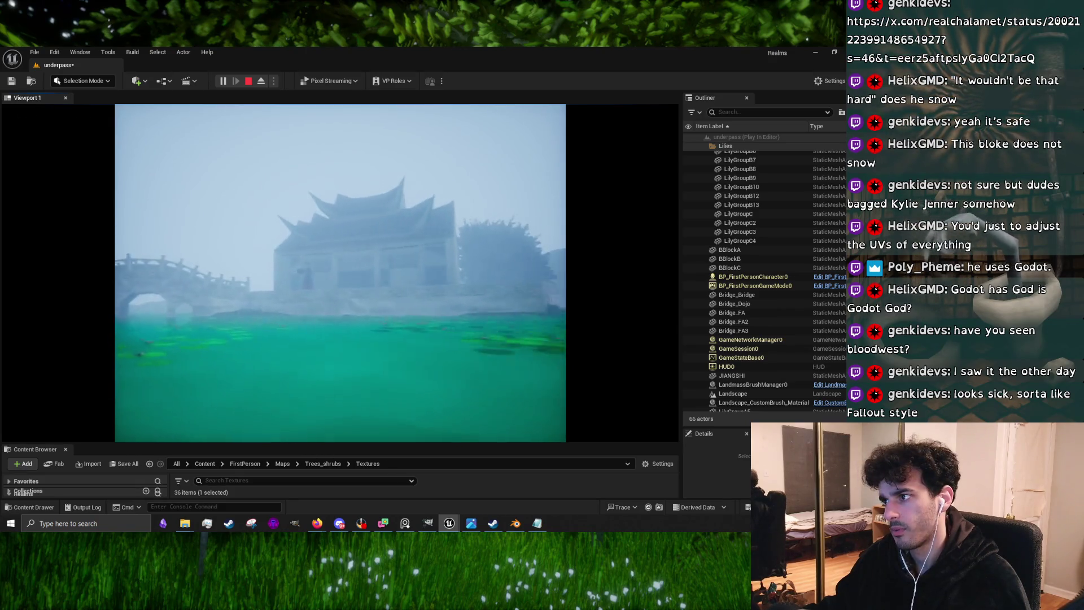
key(w)
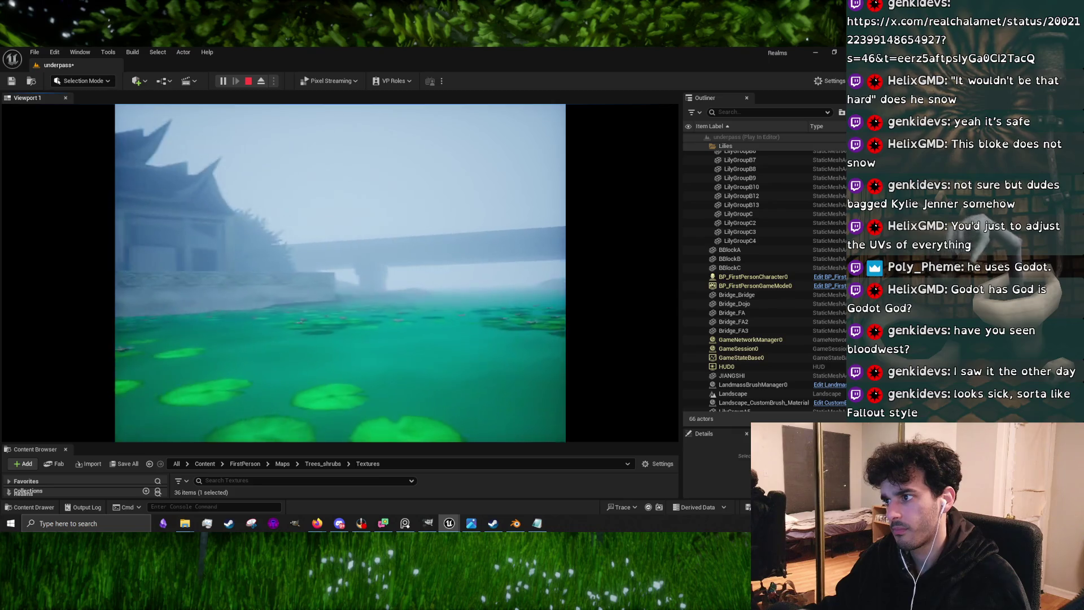
key(w)
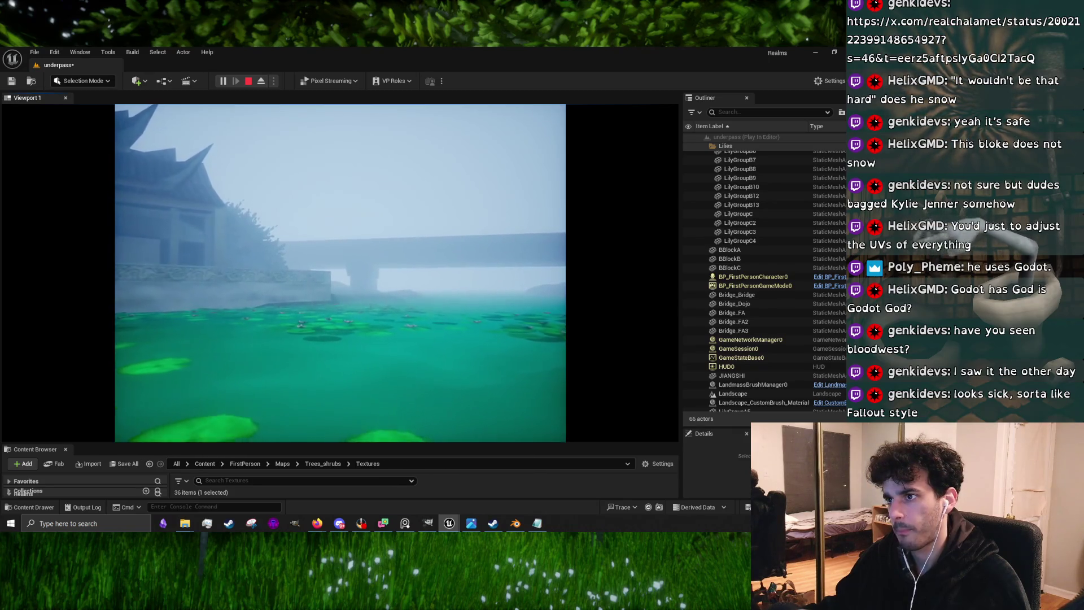
key(w)
key(w)
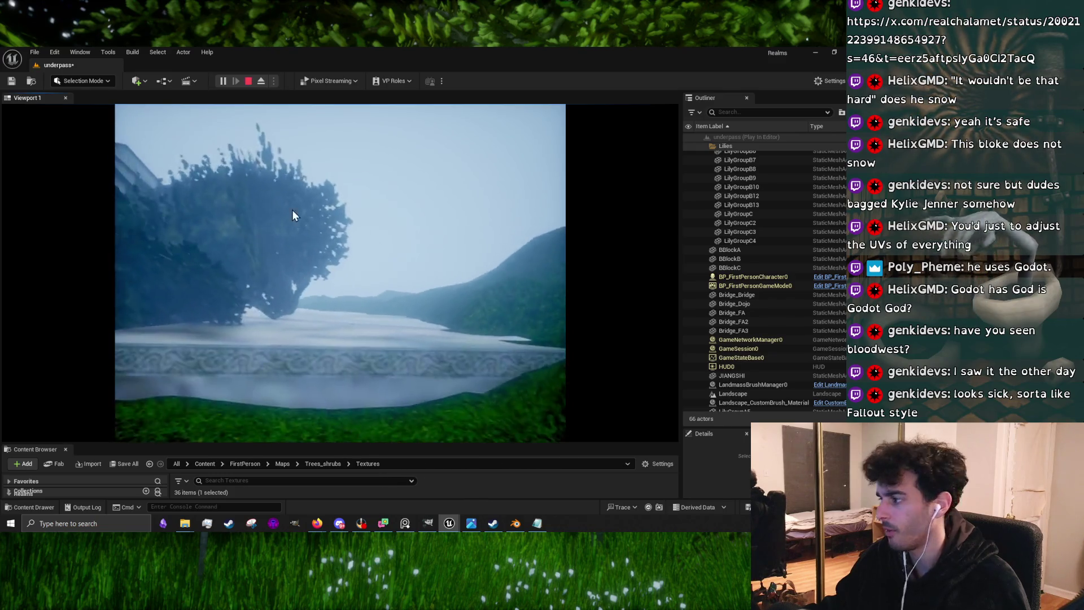
key(Escape)
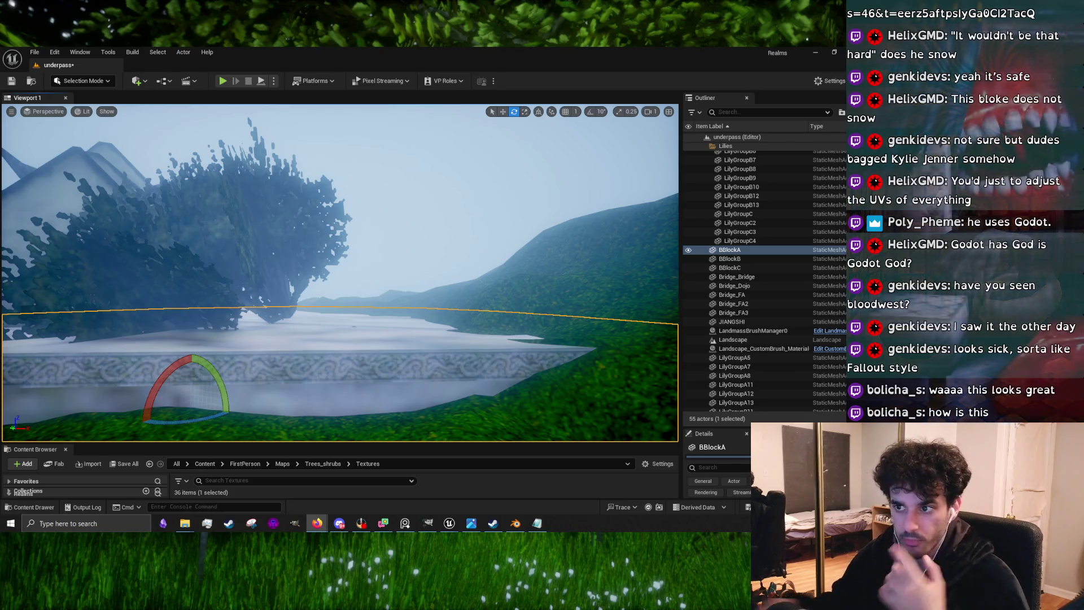
click(283, 229)
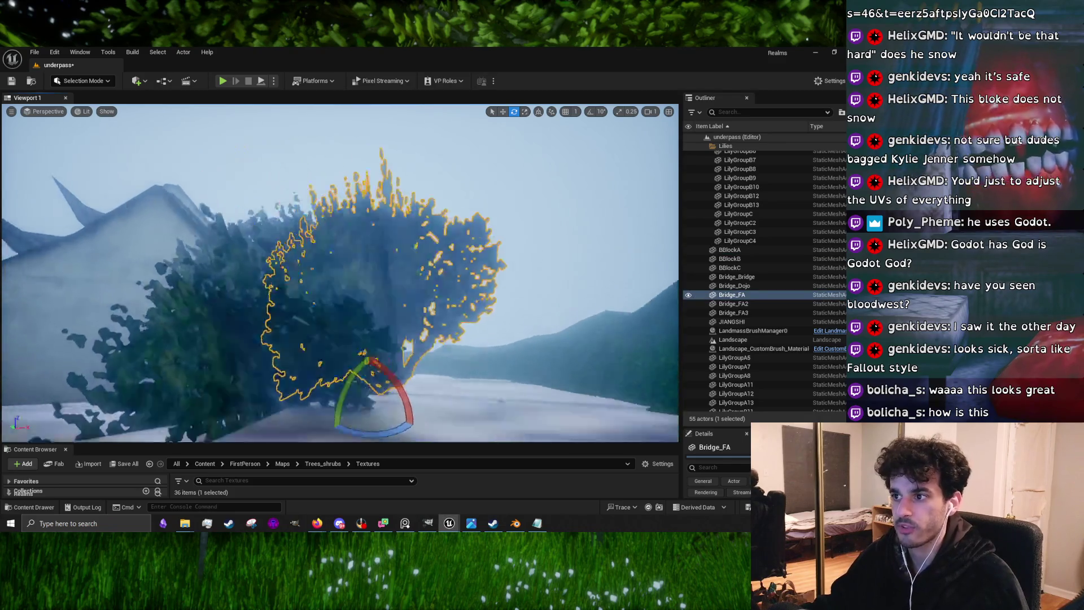
key(f)
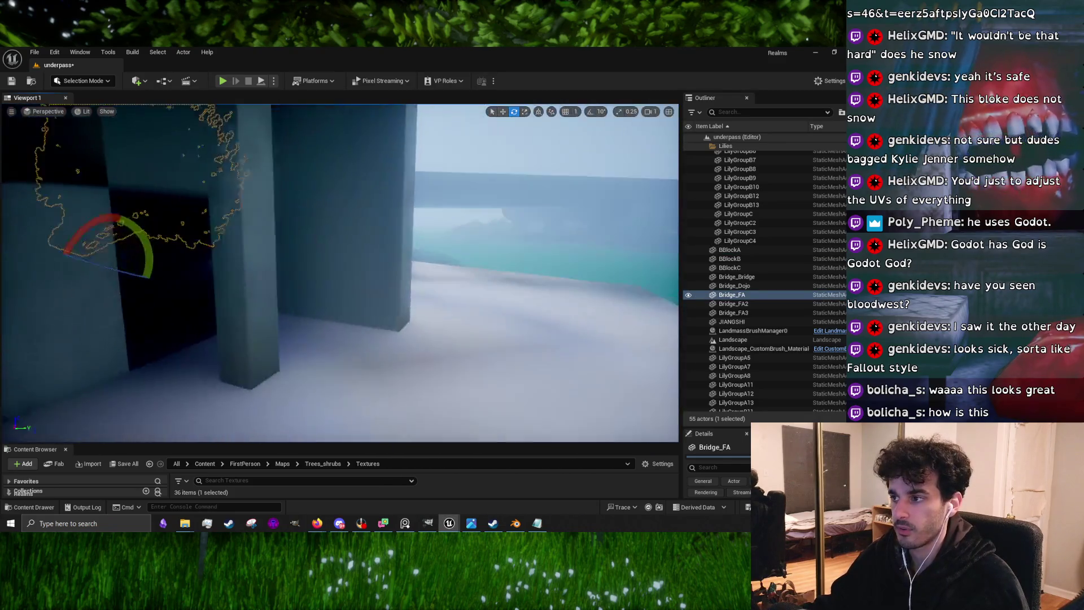
drag(226, 210, 187, 210)
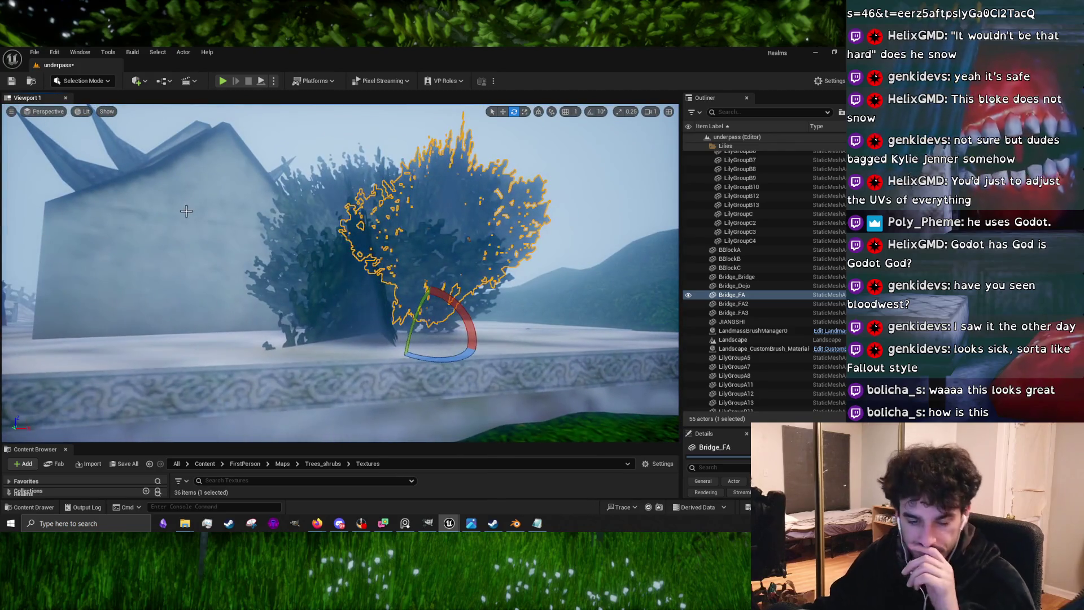
mouse_move(330, 327)
mouse_down()
mouse_move(300, 327)
mouse_move(330, 327)
mouse_up()
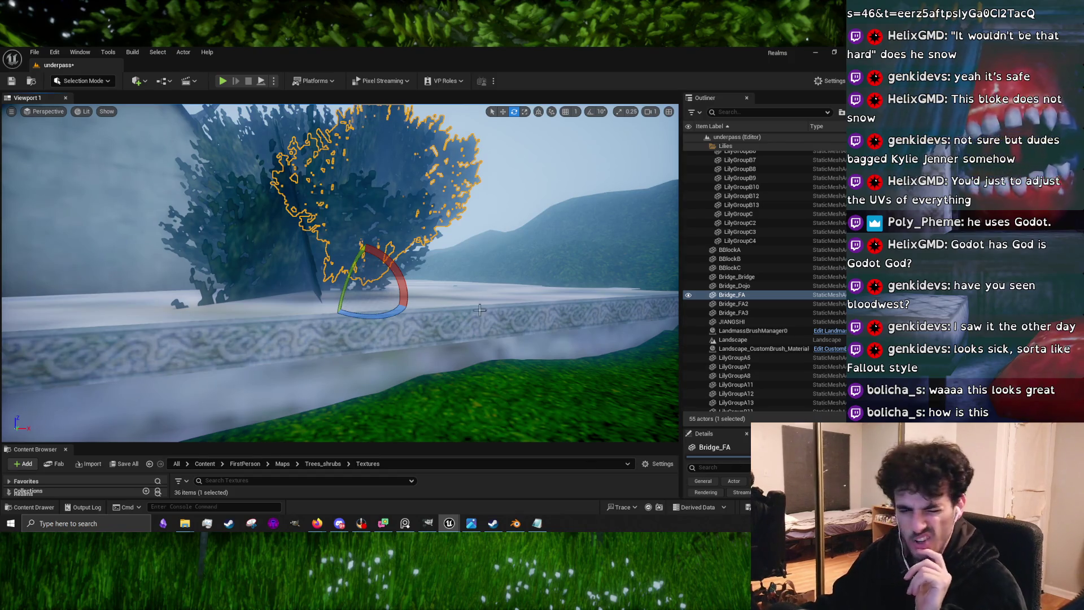
click(280, 351)
drag(280, 351, 265, 344)
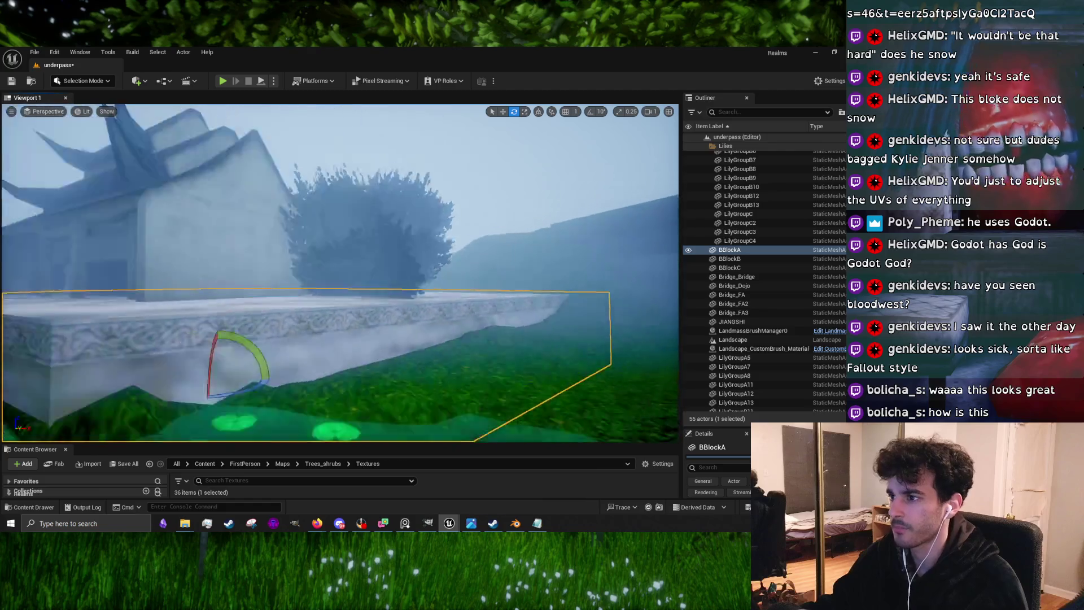
scroll(436, 319, down, 5)
click(436, 319)
key(f)
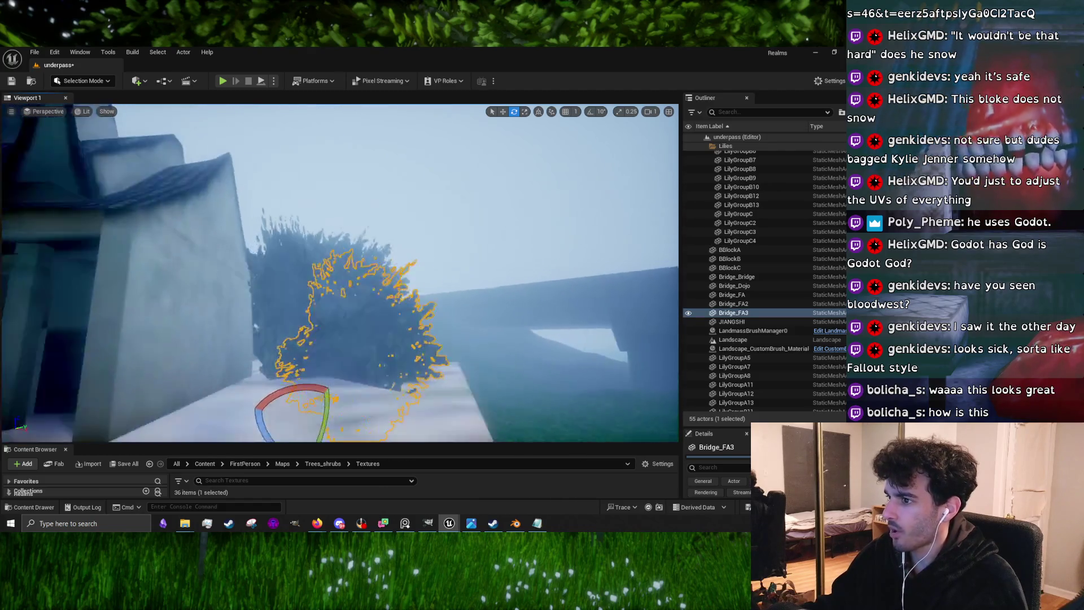
key(Escape)
click(342, 358)
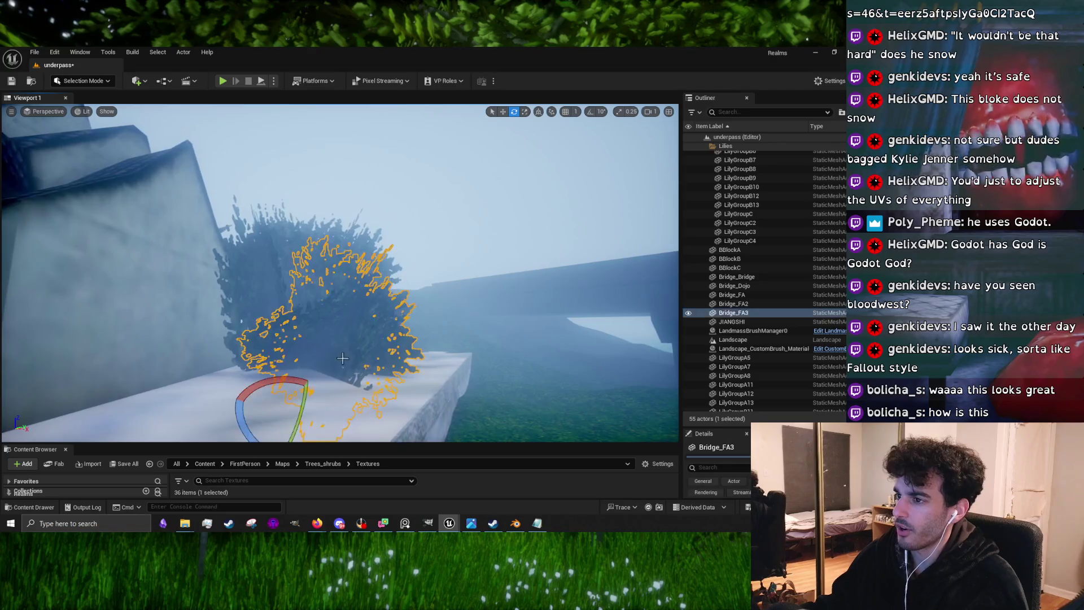
scroll(359, 361, down, 5)
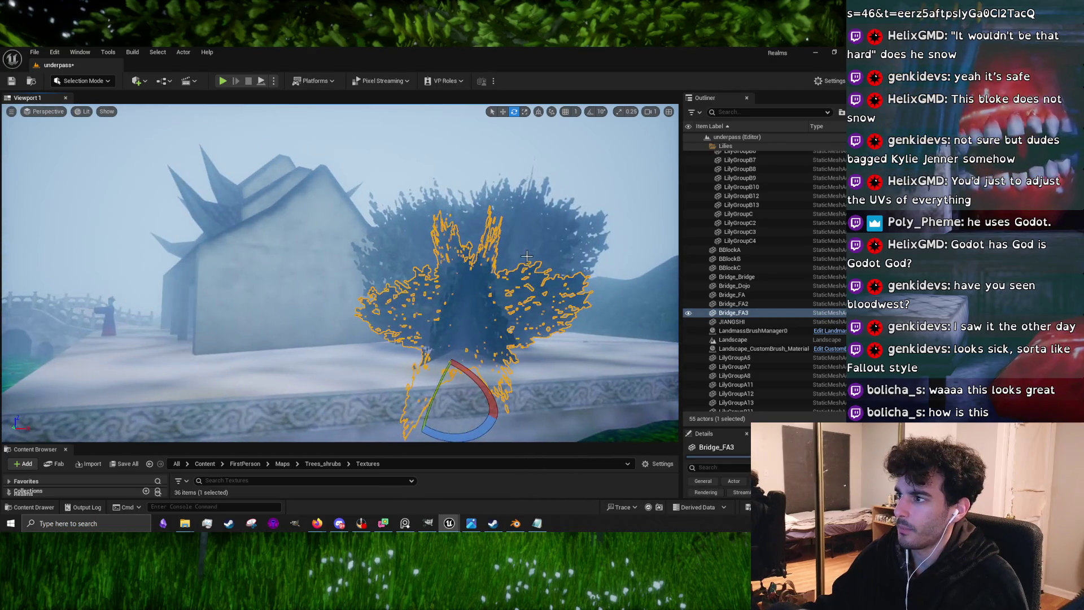
click(526, 257)
scroll(526, 257, down, 5)
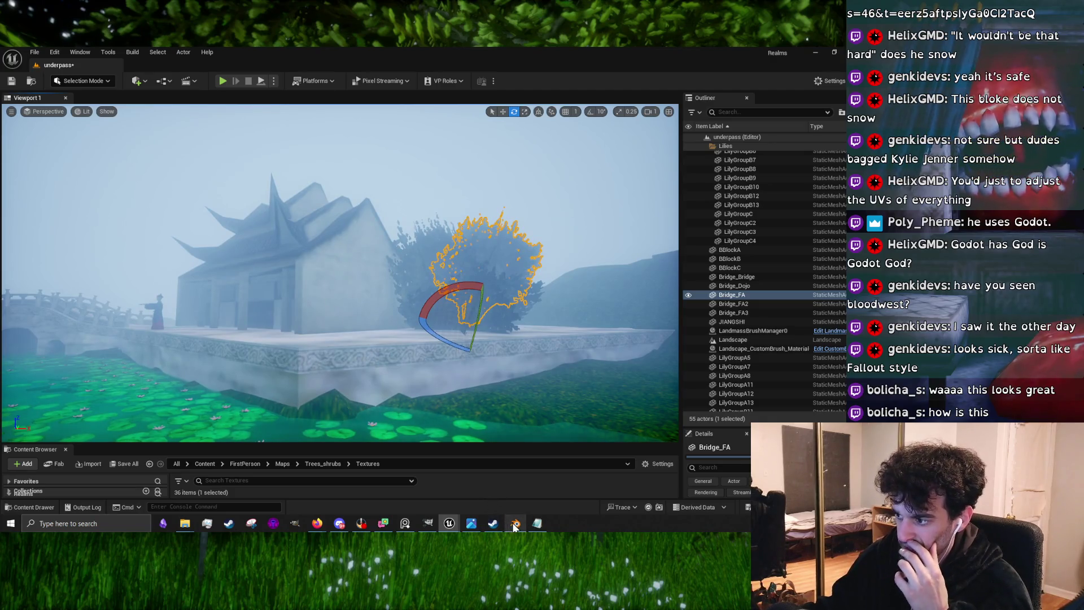
click(528, 401)
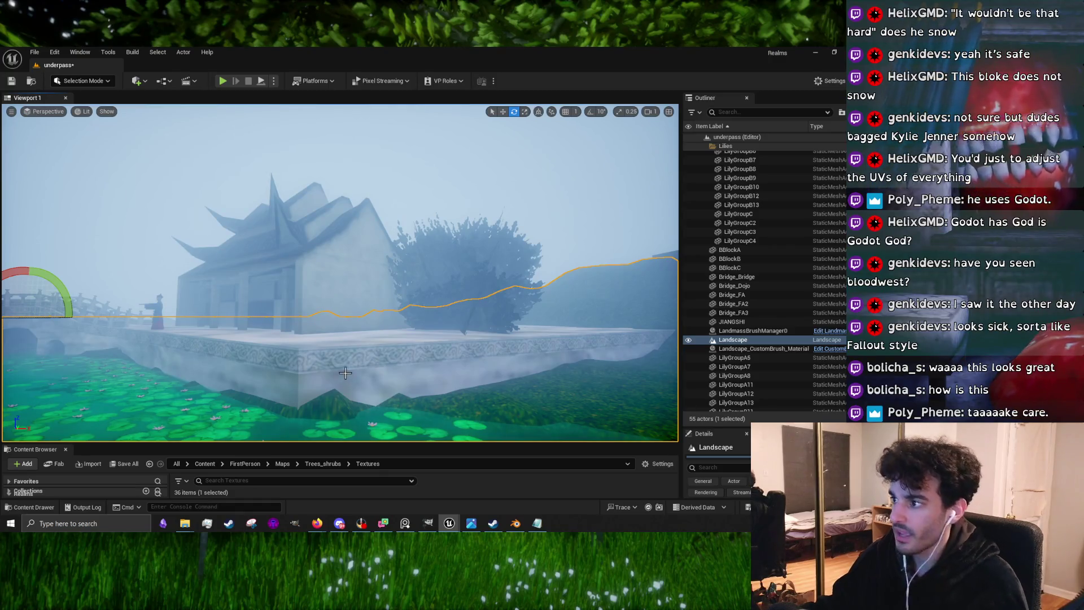
Move the view toward the bush beside the temple and enlarge the Content Browser panel
drag(345, 372, 358, 327)
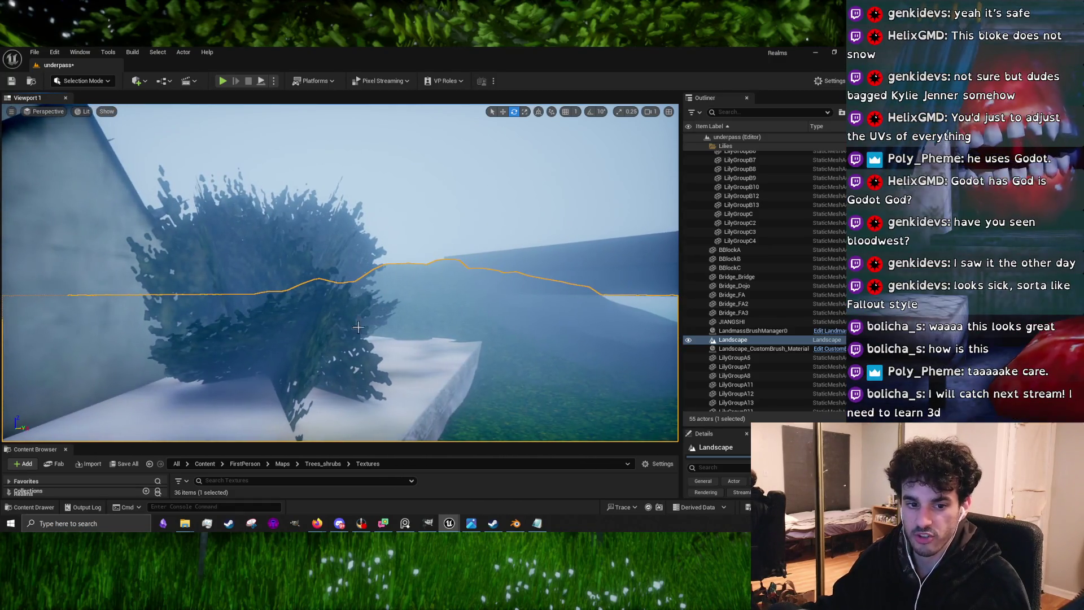
scroll(334, 359, down, 6)
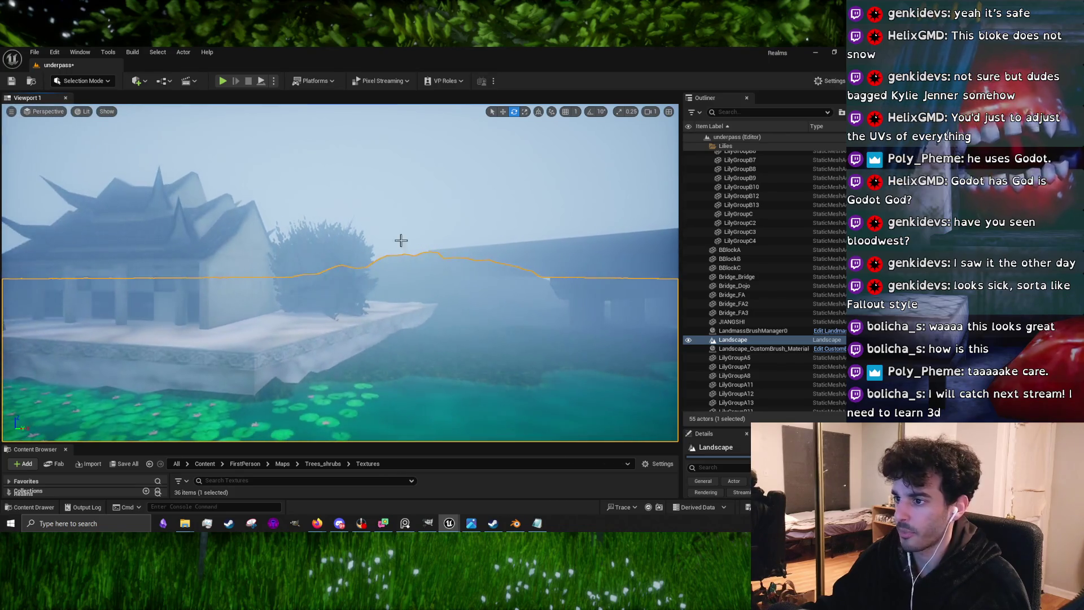
scroll(354, 304, up, 8)
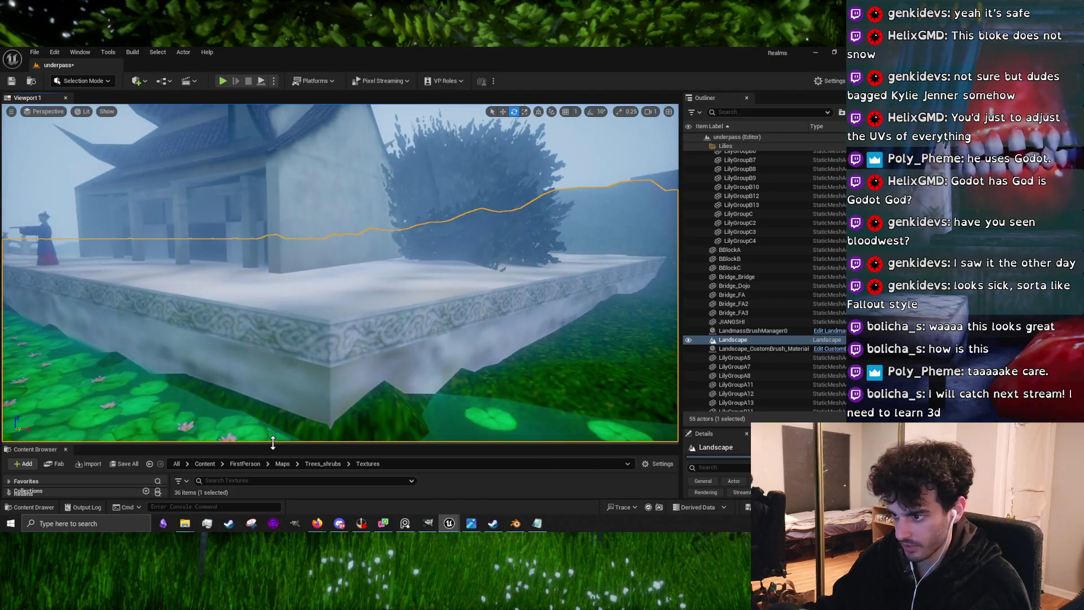
drag(292, 444, 292, 310)
scroll(74, 425, down, 4)
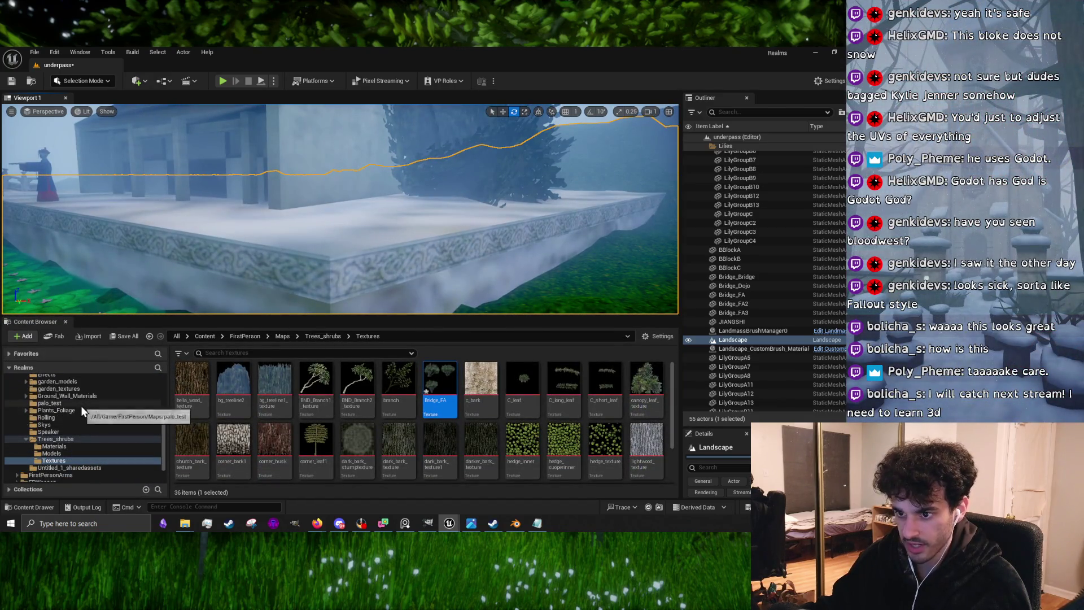
Drag bench_bushes from Trees_shrubs > Models into the level and focus on it
click(74, 411)
click(62, 461)
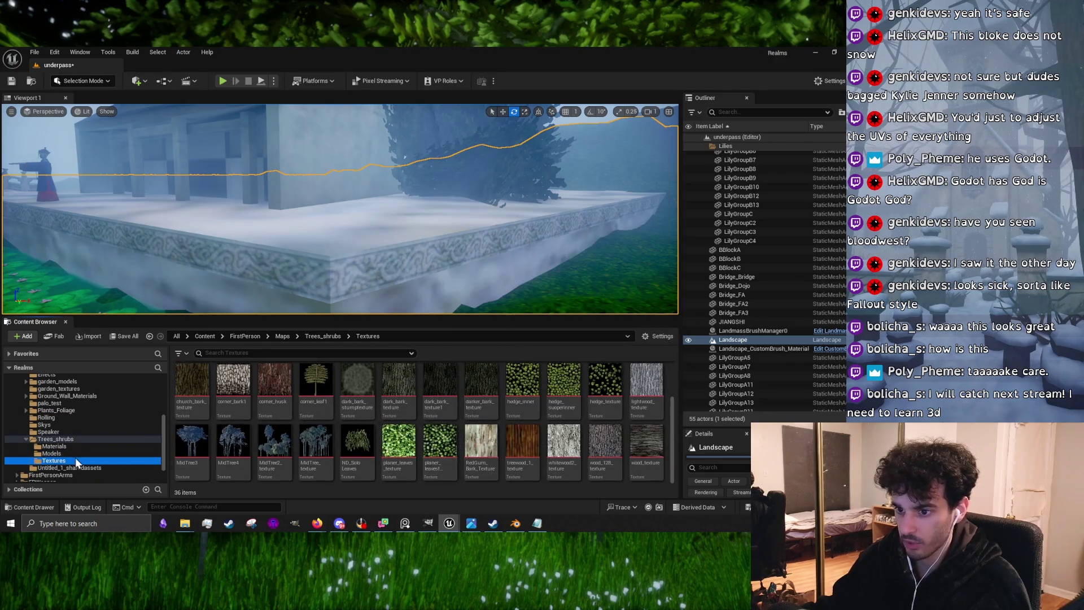
click(73, 447)
click(70, 454)
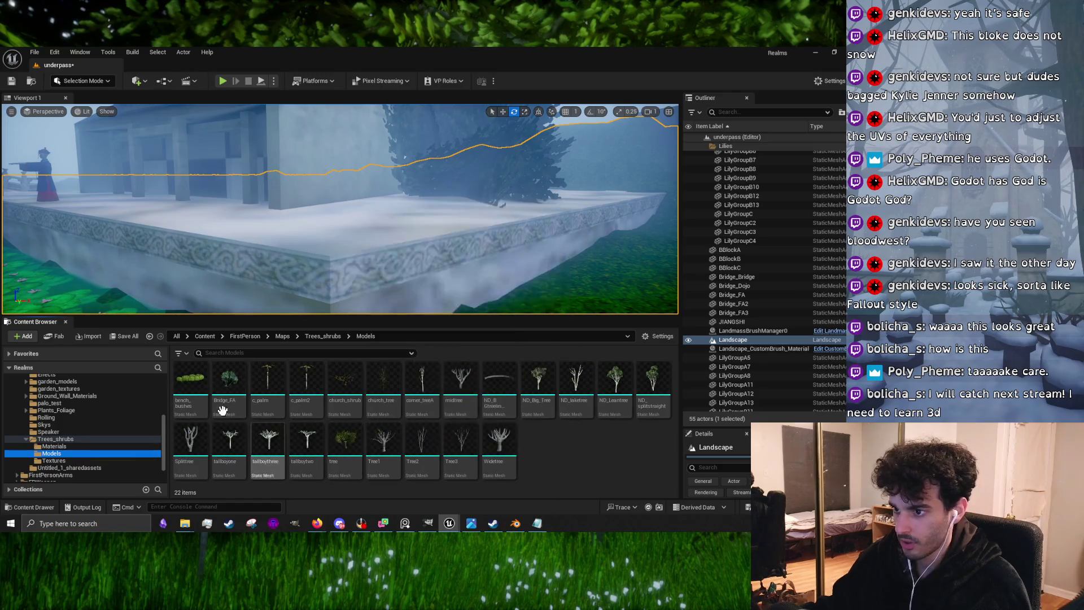
drag(189, 386, 388, 258)
key(f)
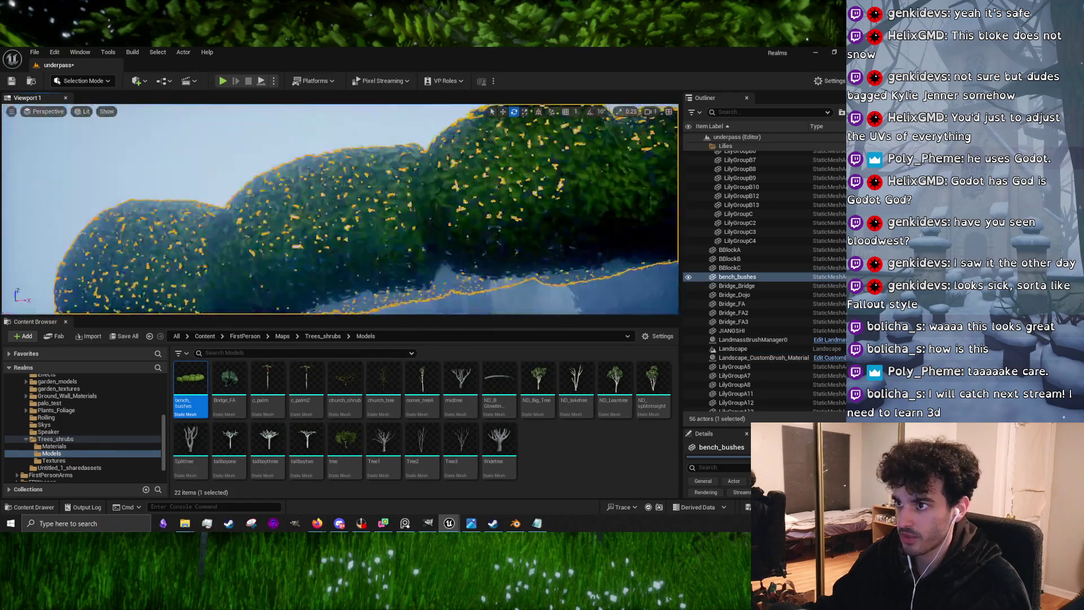
Fly over the lake to inspect the bench_bushes, then undo its placement with Ctrl+Z
drag(330, 241, 330, 242)
click(469, 191)
drag(487, 181, 486, 181)
key(Up)
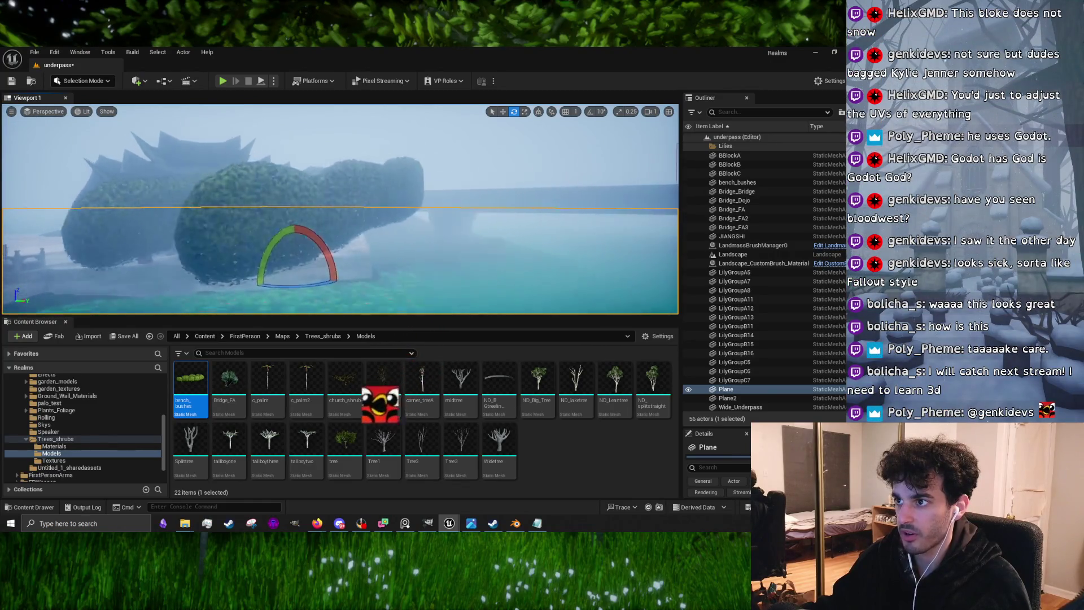
key(ctrl+z)
key(ctrl+z)
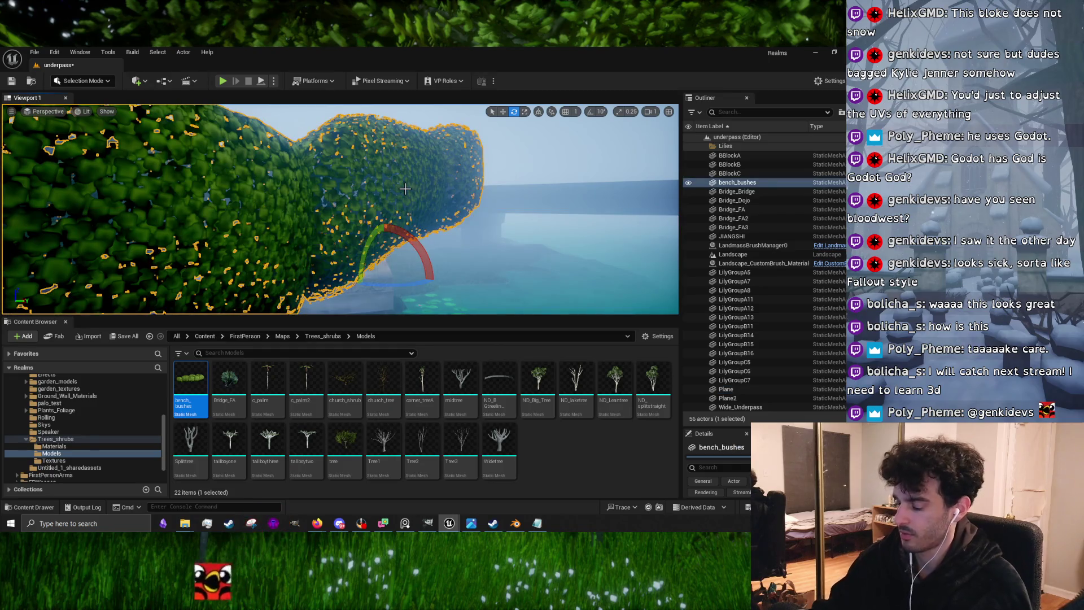